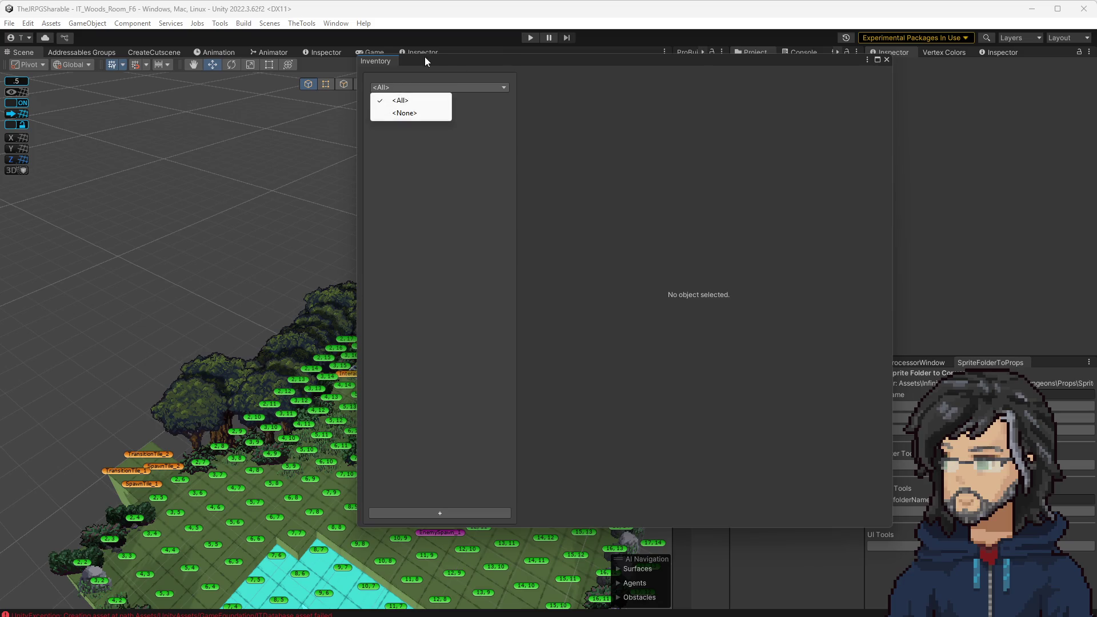
Close the empty Inventory window and reopen it from Window > Game Foundation > Inventory
{"action": "left_click", "coordinate": [400, 76]}
{"action": "left_click", "coordinate": [336, 23]}
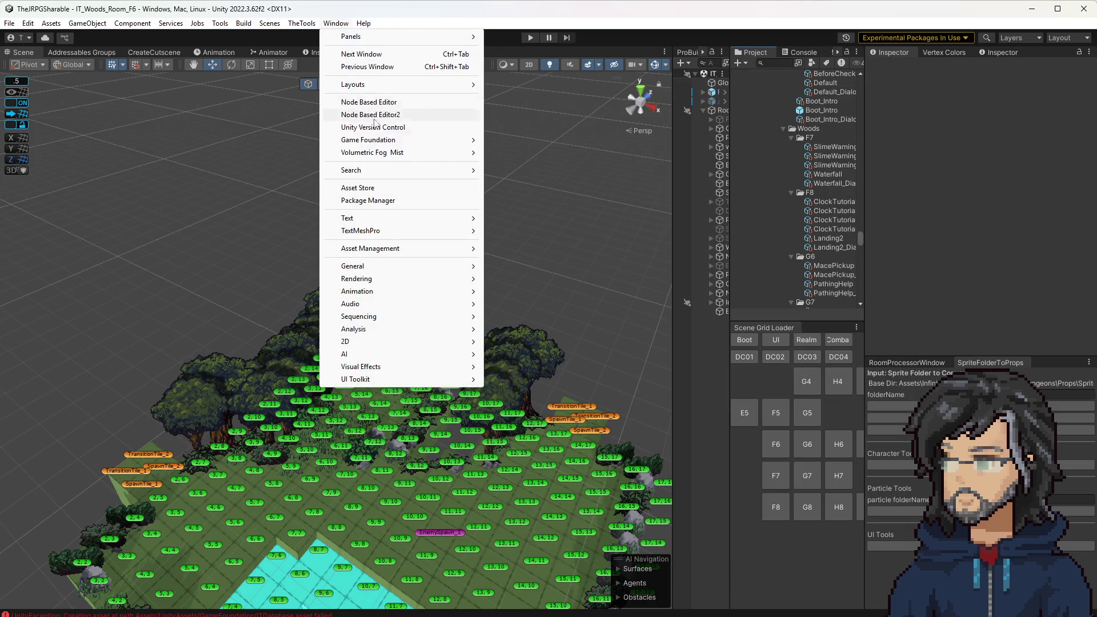
{"action": "mouse_move", "coordinate": [384, 141]}
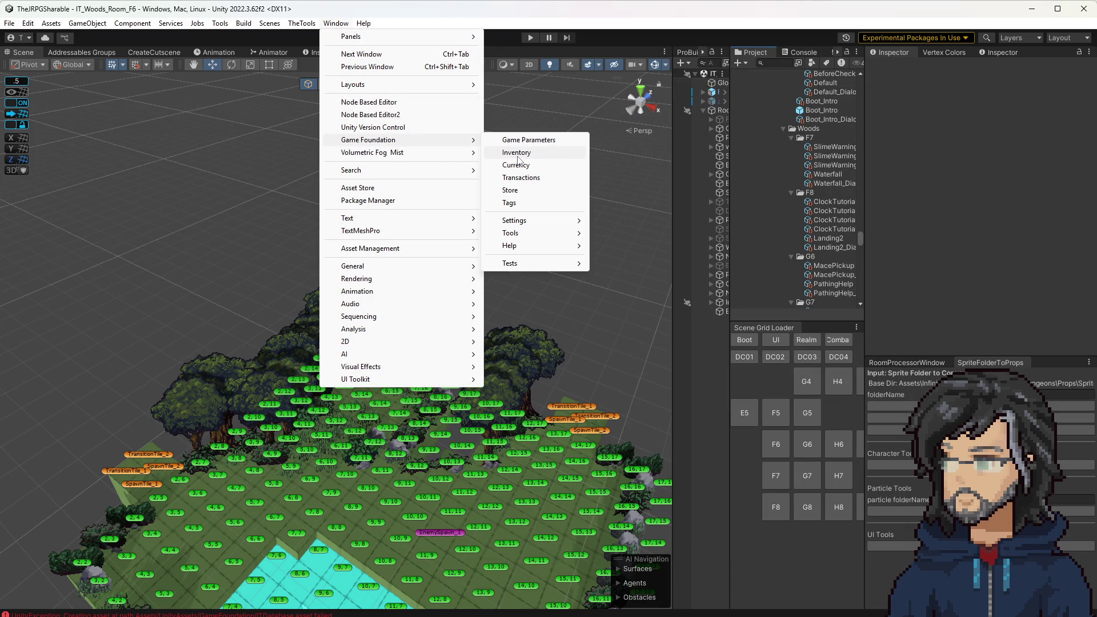
{"action": "left_click", "coordinate": [519, 153]}
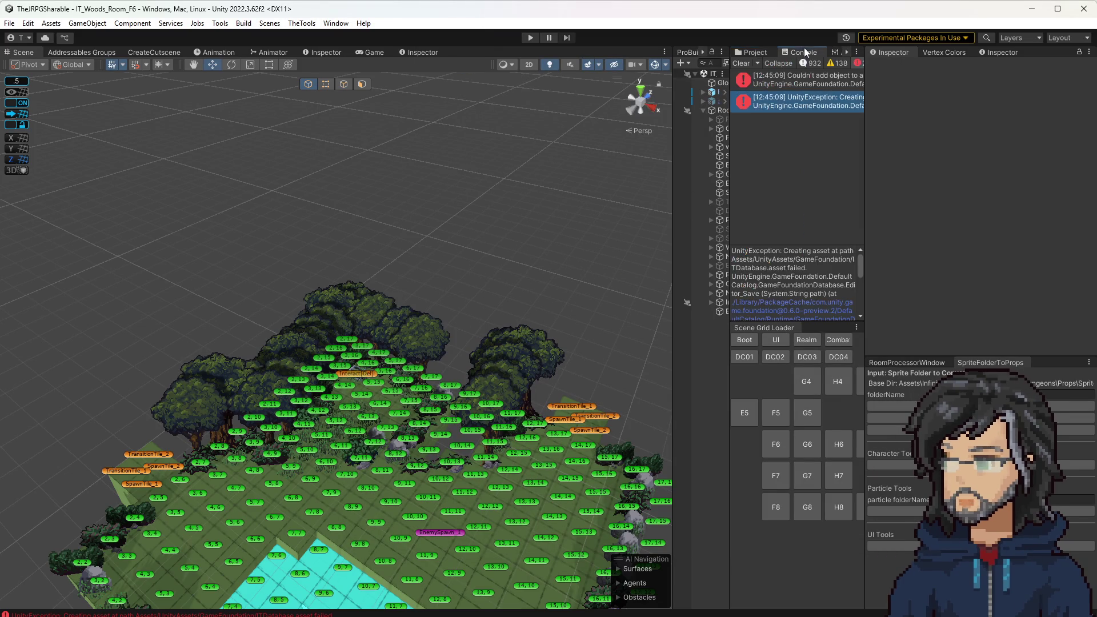
Widen the Console and check both ITDatabase save errors' stack traces, opening ItemParser.cs at the failing line
{"action": "left_click_drag", "start_coordinate": [732, 124], "coordinate": [571, 124]}
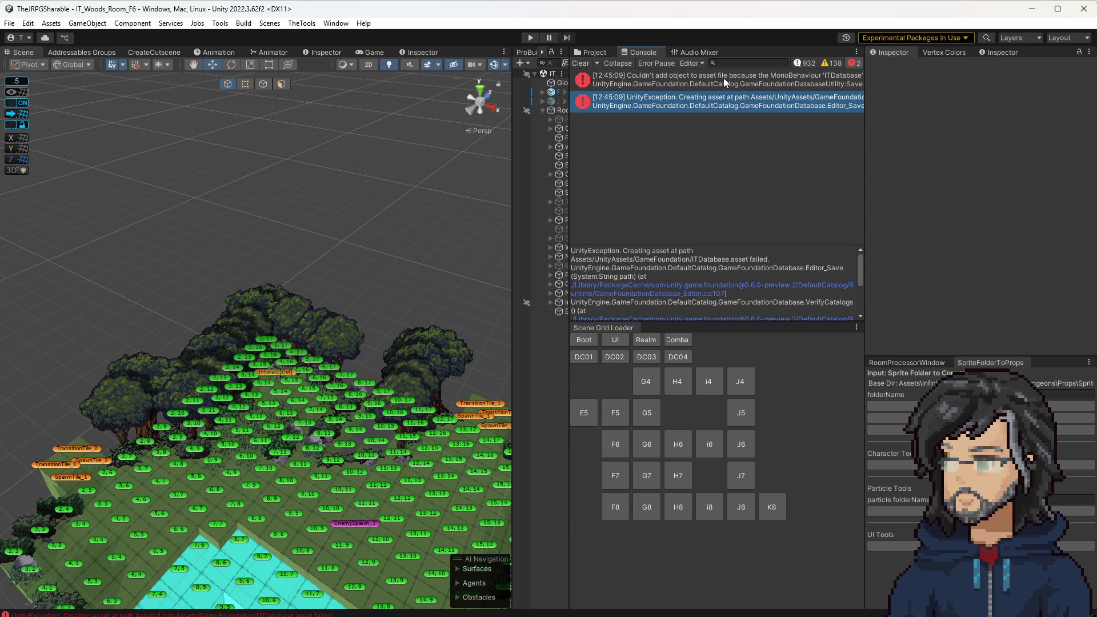
{"action": "left_click_drag", "start_coordinate": [864, 95], "coordinate": [1073, 94]}
{"action": "left_click", "coordinate": [967, 80]}
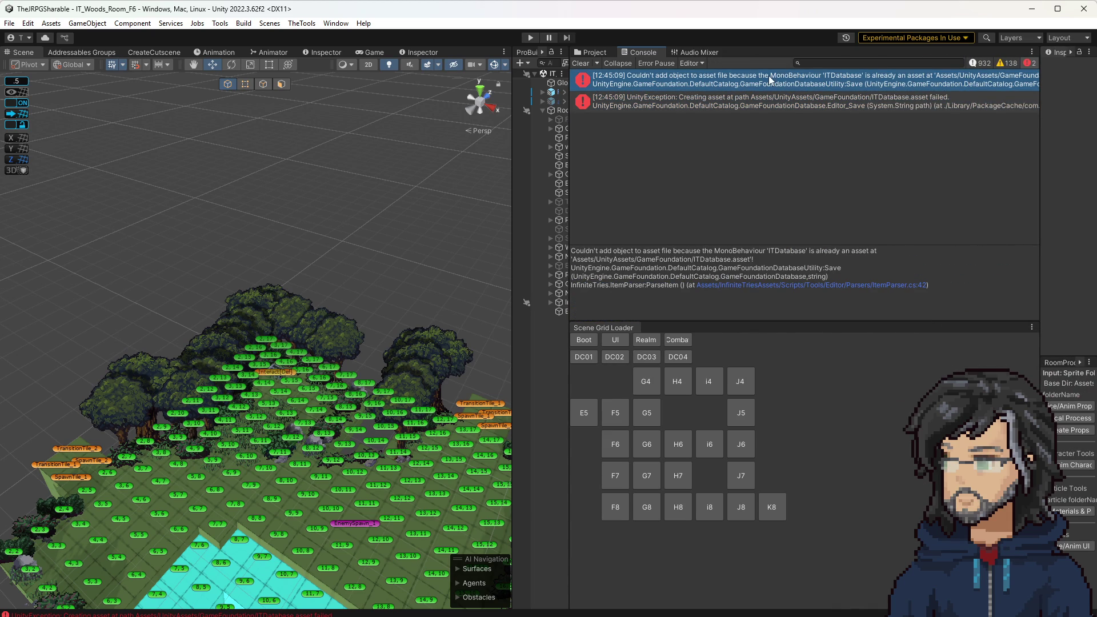
{"action": "double_click", "coordinate": [737, 84]}
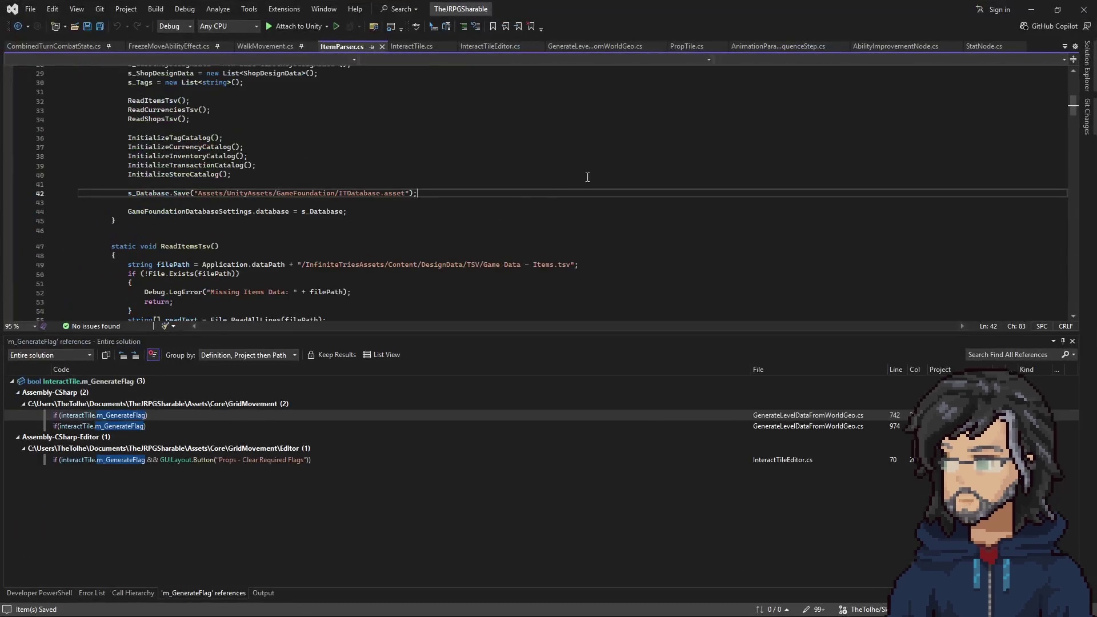
{"action": "left_click", "coordinate": [1032, 9]}
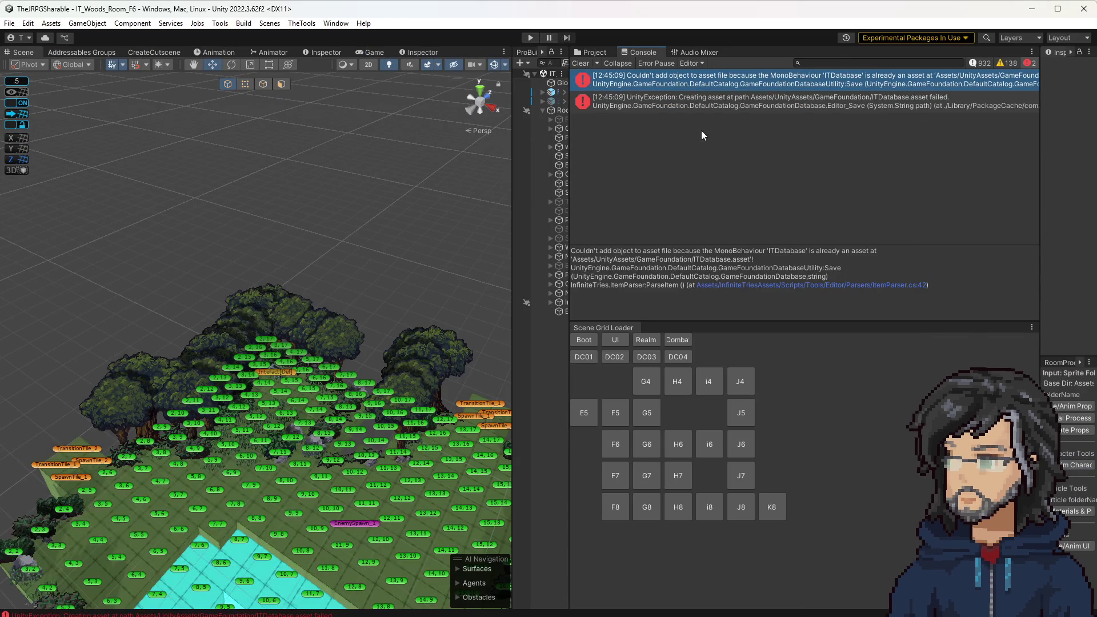
{"action": "left_click", "coordinate": [686, 103]}
{"action": "left_click", "coordinate": [301, 24]}
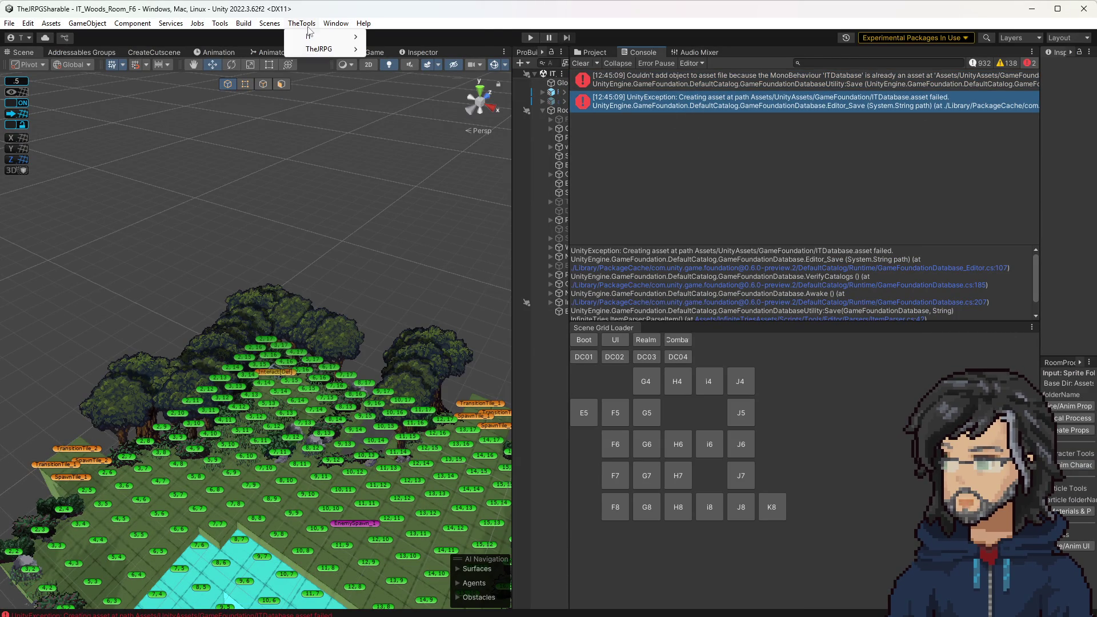
Run TheTools > IT > ItemParser and clear the Console messages
{"action": "mouse_move", "coordinate": [315, 38]}
{"action": "left_click", "coordinate": [400, 149]}
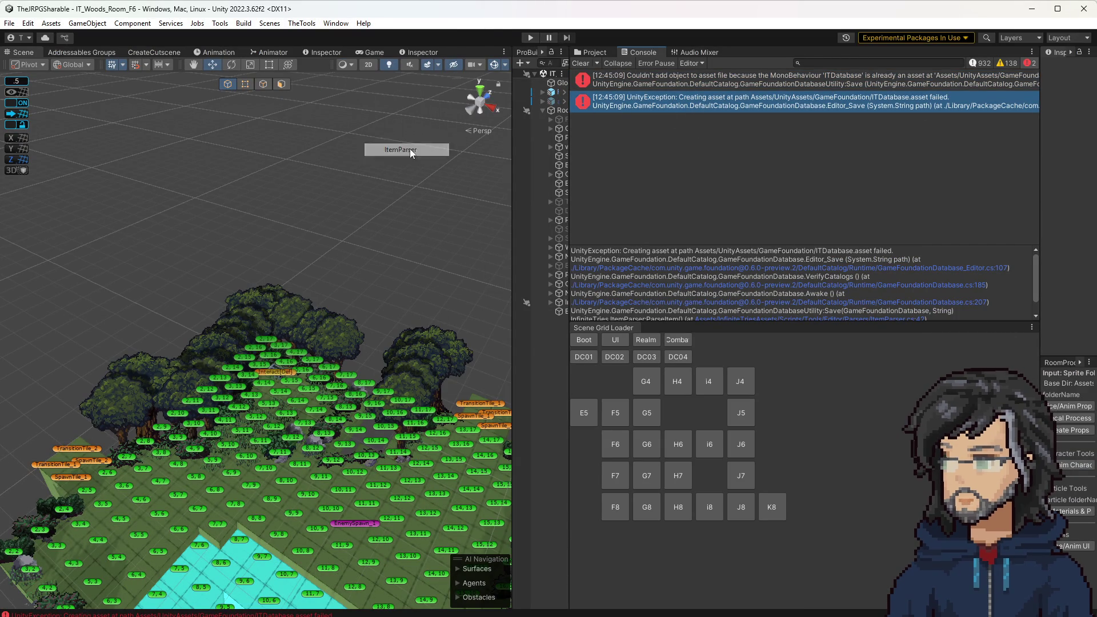
{"action": "left_click", "coordinate": [581, 63]}
Browse the rebuilt items, including Shield Crystal, in the Inventory editor, then return to Visual Studio
{"action": "left_click", "coordinate": [301, 23]}
{"action": "mouse_move", "coordinate": [343, 36]}
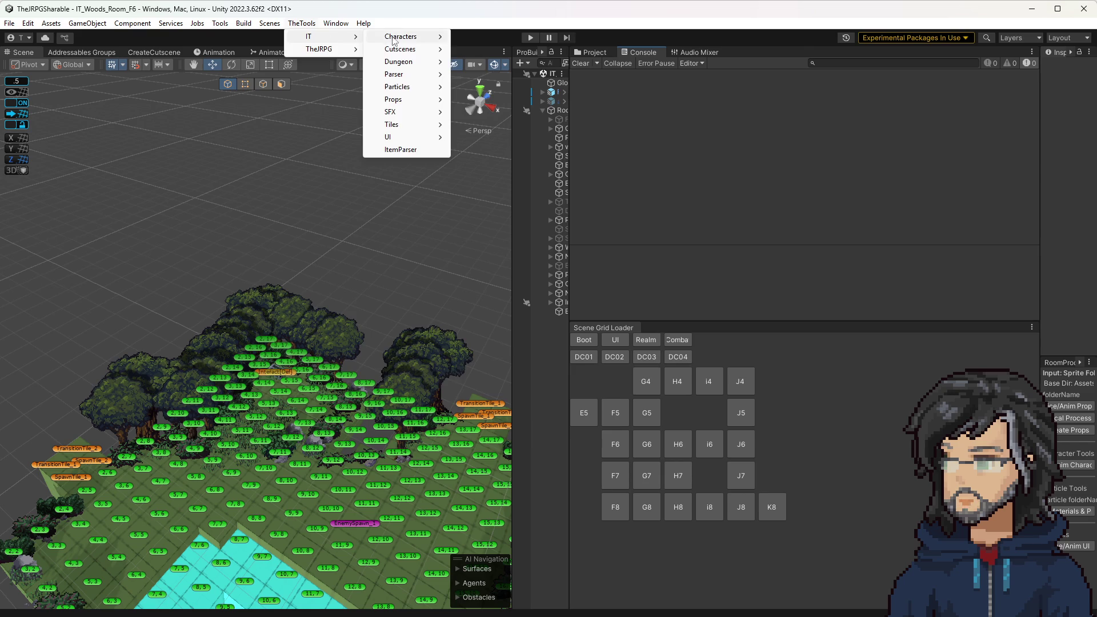
{"action": "mouse_move", "coordinate": [398, 142]}
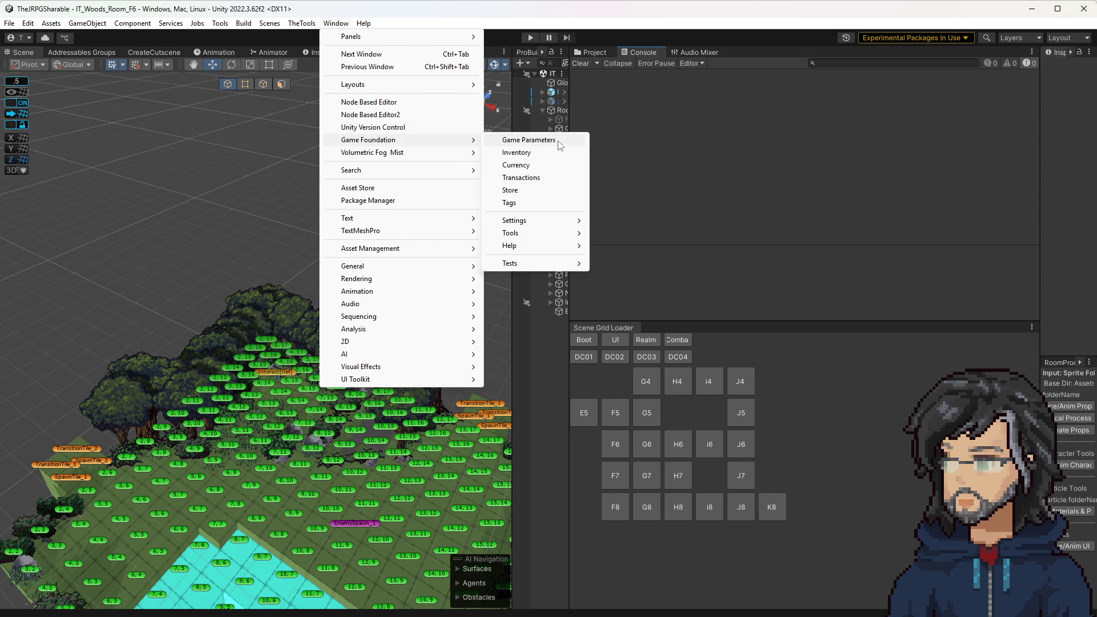
{"action": "left_click", "coordinate": [528, 155]}
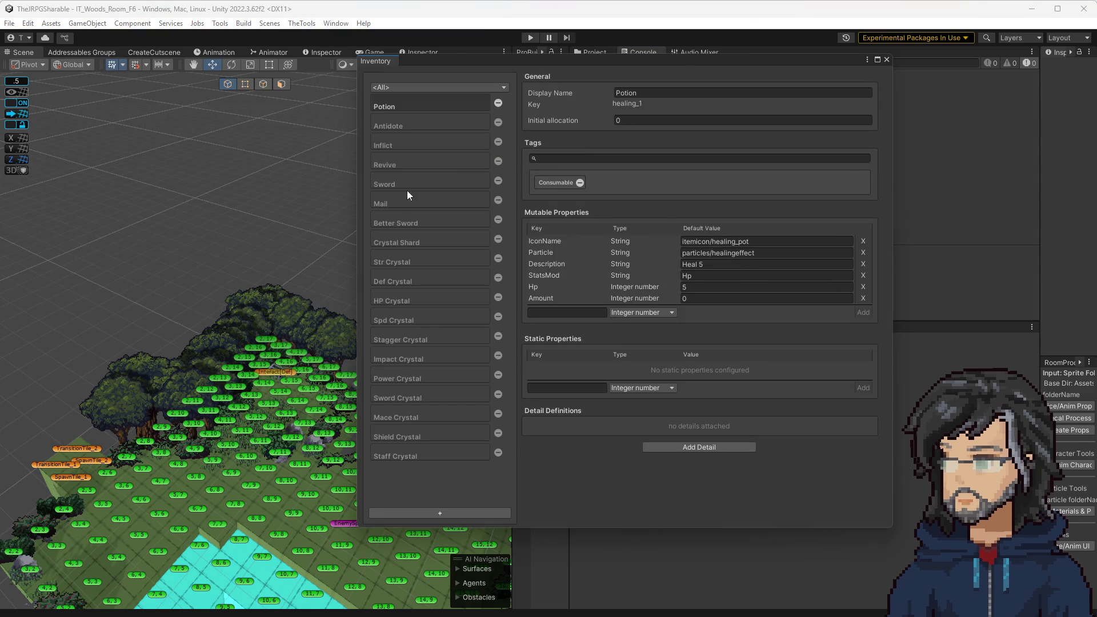
{"action": "left_click", "coordinate": [404, 394]}
{"action": "left_click", "coordinate": [413, 417]}
{"action": "left_click", "coordinate": [411, 435]}
{"action": "left_click", "coordinate": [886, 60]}
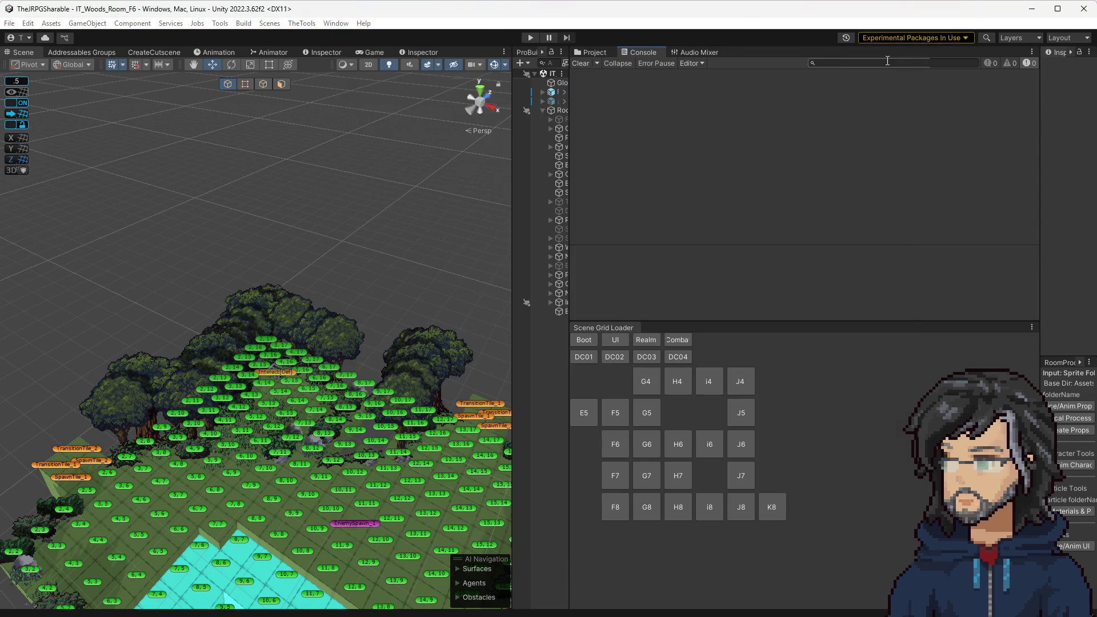
{"action": "scroll", "coordinate": [691, 225], "scroll_direction": "up", "scroll_amount": 10}
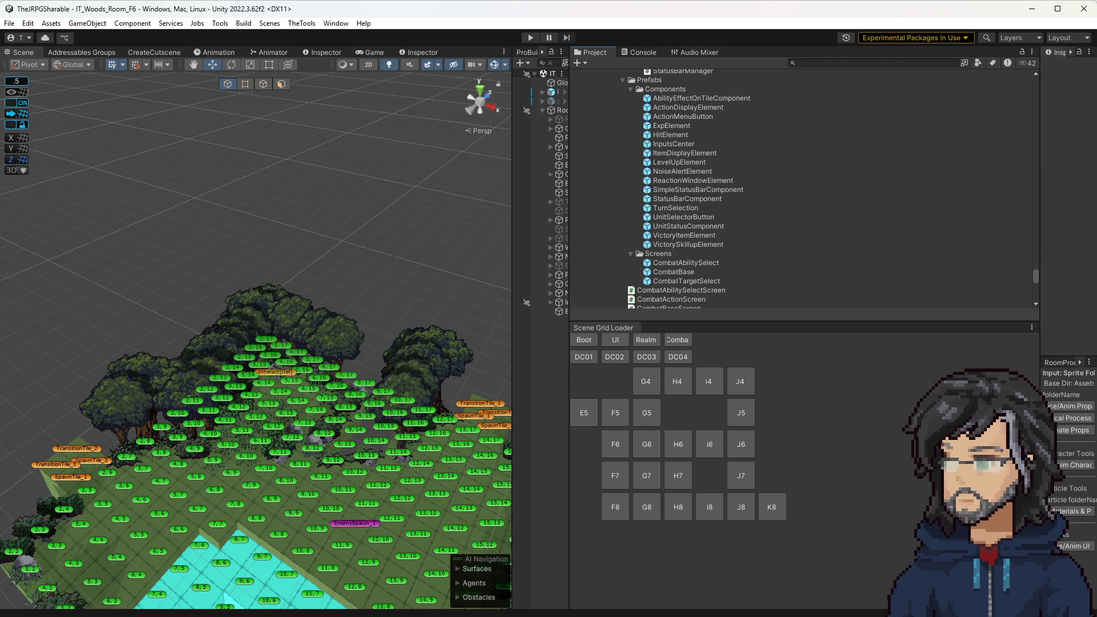
{"action": "key", "text": "alt+Tab"}
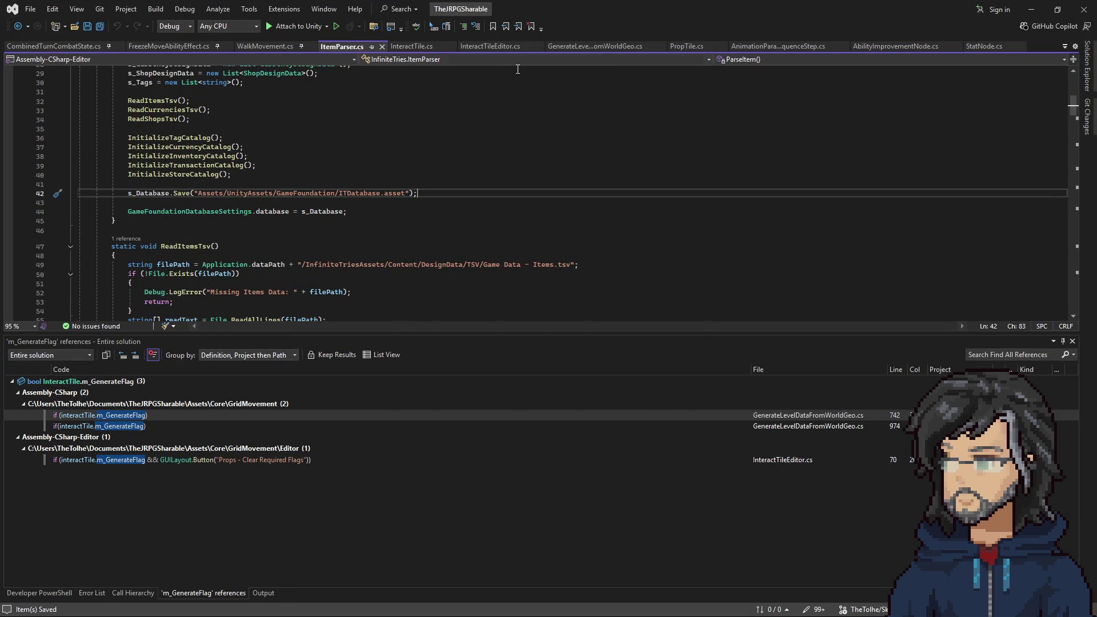
Select the GetRequiredItem method in AbilityImprovementNode.cs, then open UnlockAbilityNode.cs from Solution Explorer
{"action": "key", "text": "ctrl+Tab"}
{"action": "key", "text": "ctrl+Tab"}
{"action": "key", "text": "ctrl+Tab"}
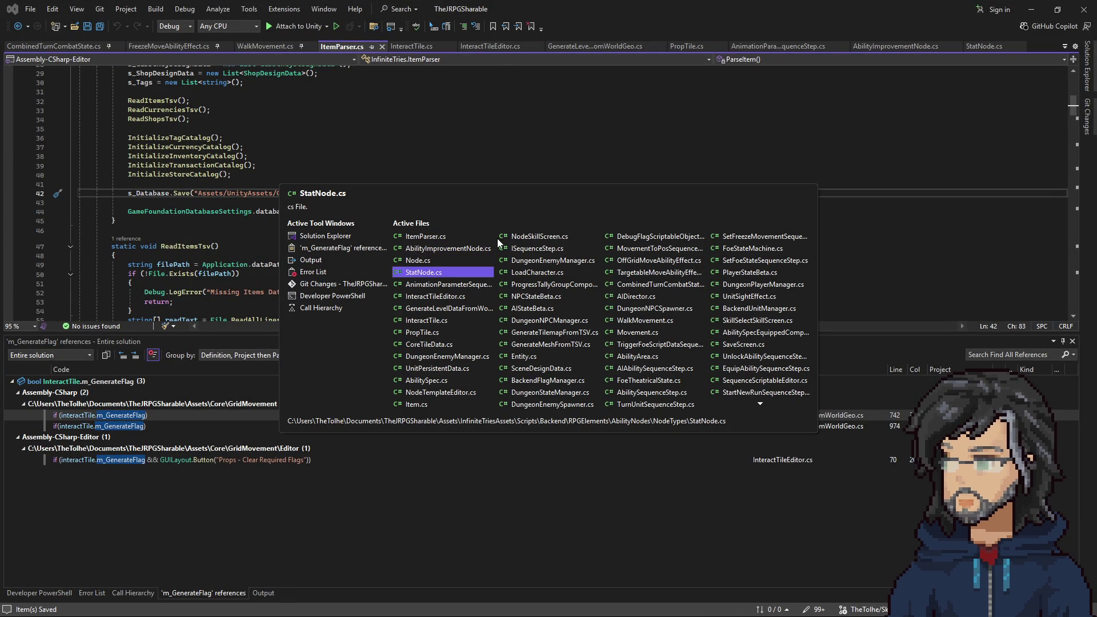
{"action": "left_click", "coordinate": [428, 249]}
{"action": "left_click_drag", "start_coordinate": [137, 224], "coordinate": [114, 86]}
{"action": "key", "text": "ctrl+c"}
{"action": "left_click", "coordinate": [1088, 65]}
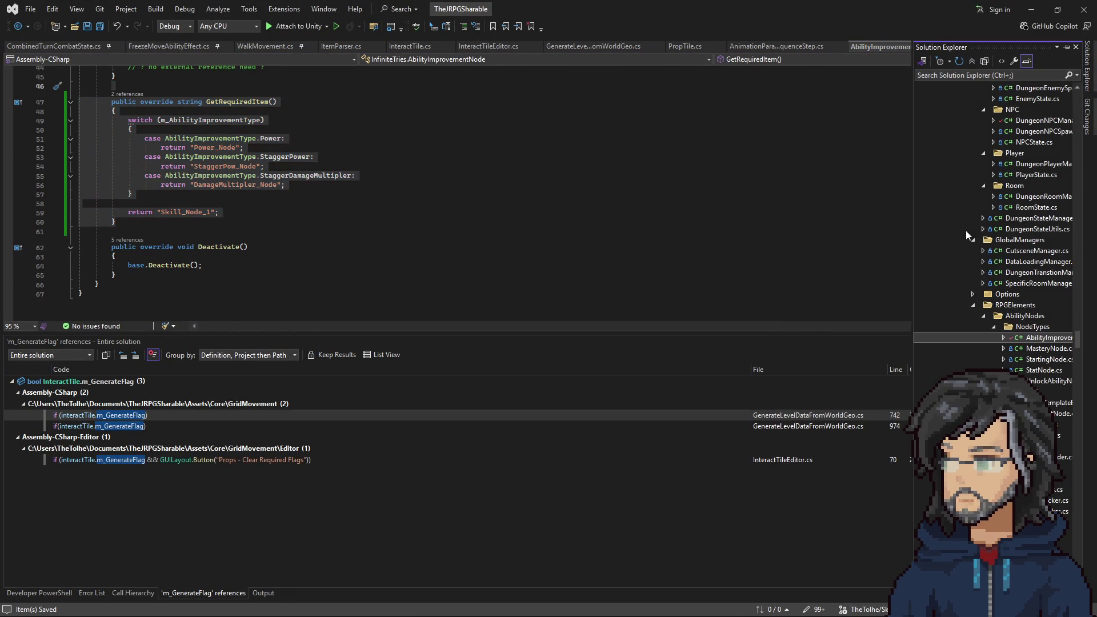
{"action": "left_click", "coordinate": [1041, 381]}
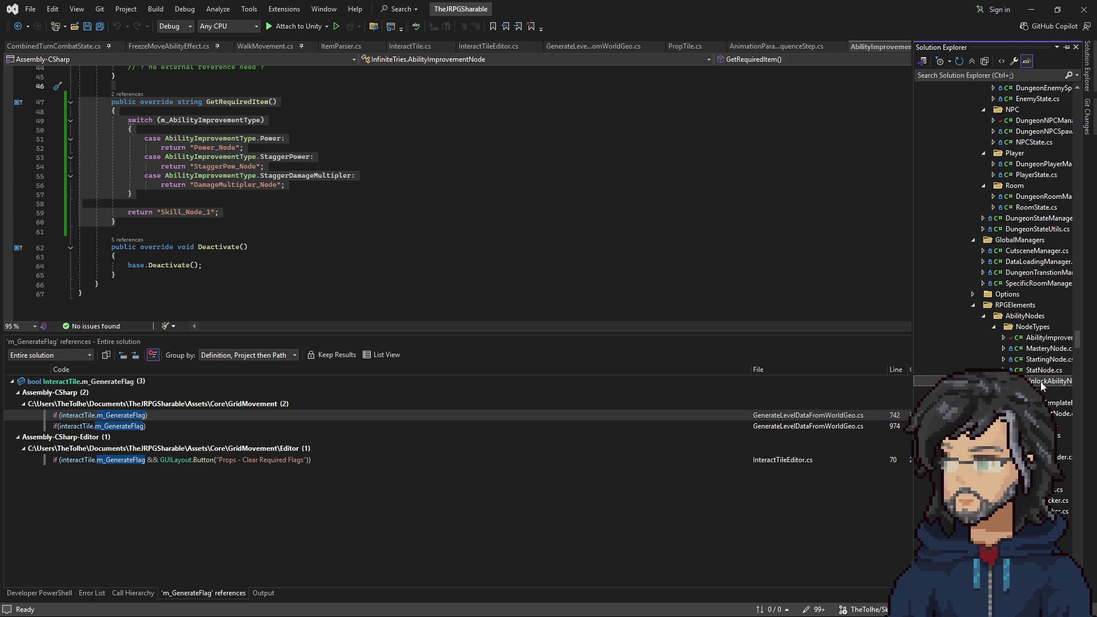
{"action": "double_click", "coordinate": [1041, 384]}
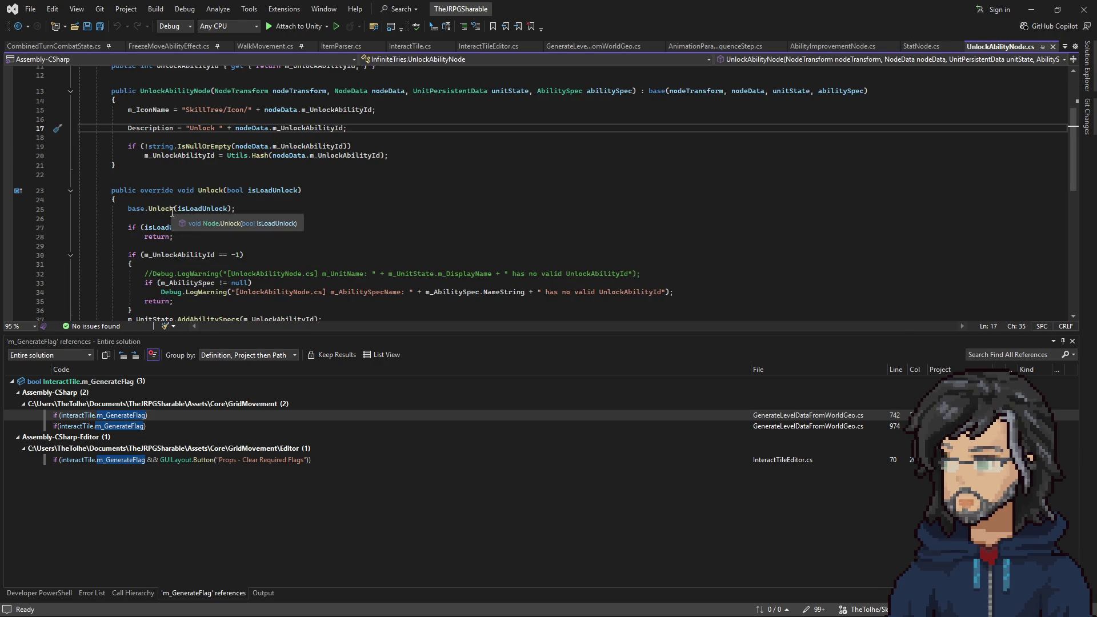
{"action": "scroll", "coordinate": [139, 232], "scroll_direction": "down", "scroll_amount": 4}
Paste the copied GetRequiredItem method into UnlockAbilityNode.cs below the Unlock method
{"action": "left_click", "coordinate": [138, 232]}
{"action": "key", "text": "Return"}
{"action": "key", "text": "ctrl+v"}
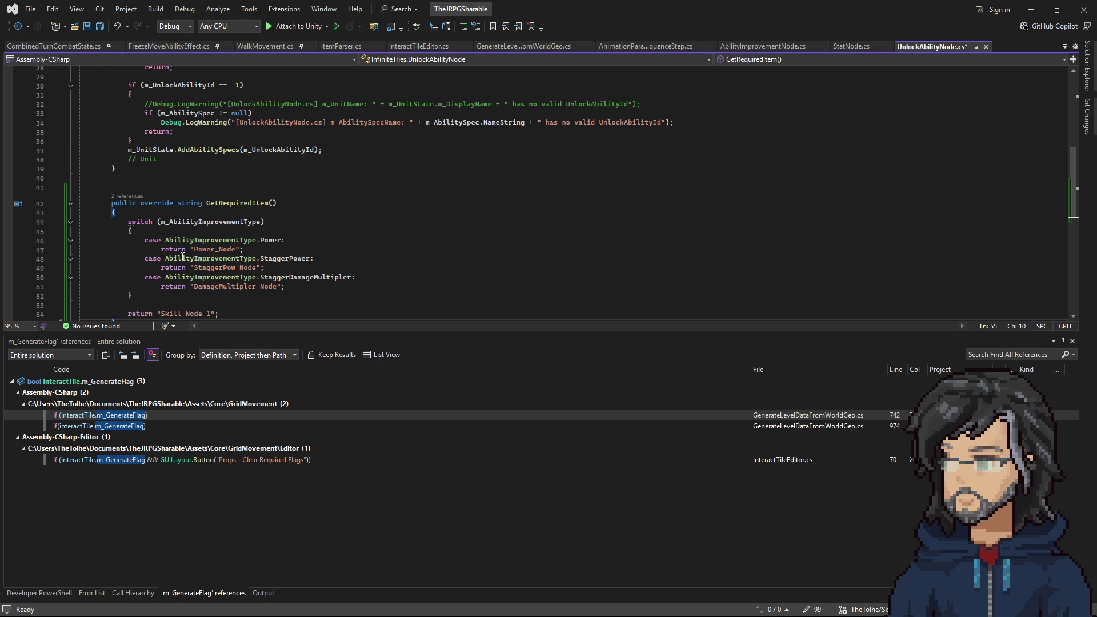
{"action": "scroll", "coordinate": [259, 247], "scroll_direction": "up", "scroll_amount": 9}
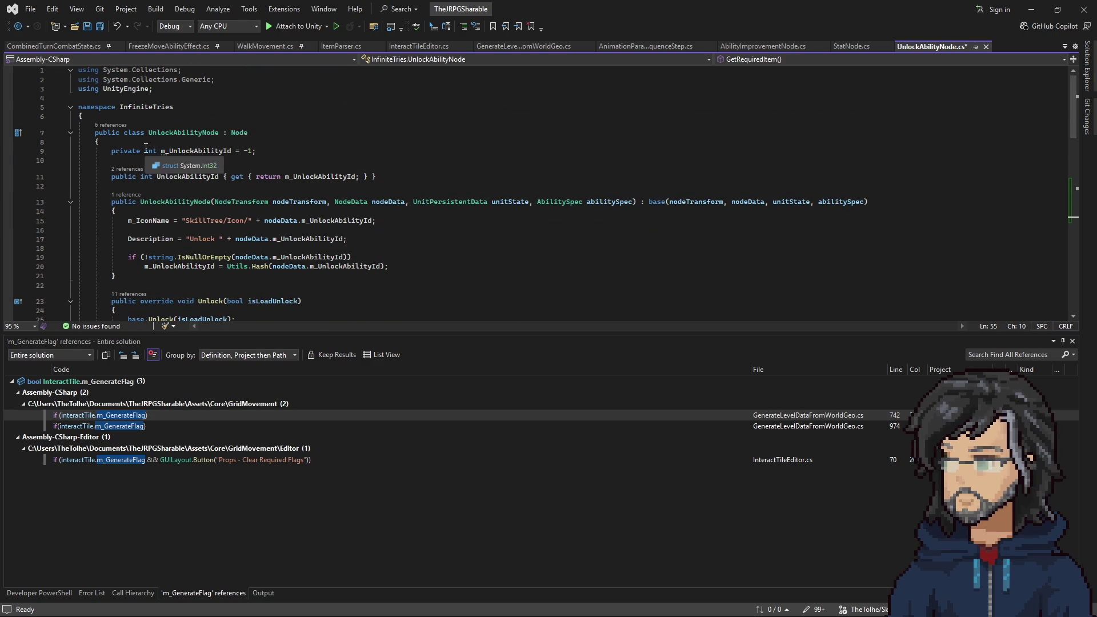
{"action": "scroll", "coordinate": [207, 268], "scroll_direction": "down", "scroll_amount": 1}
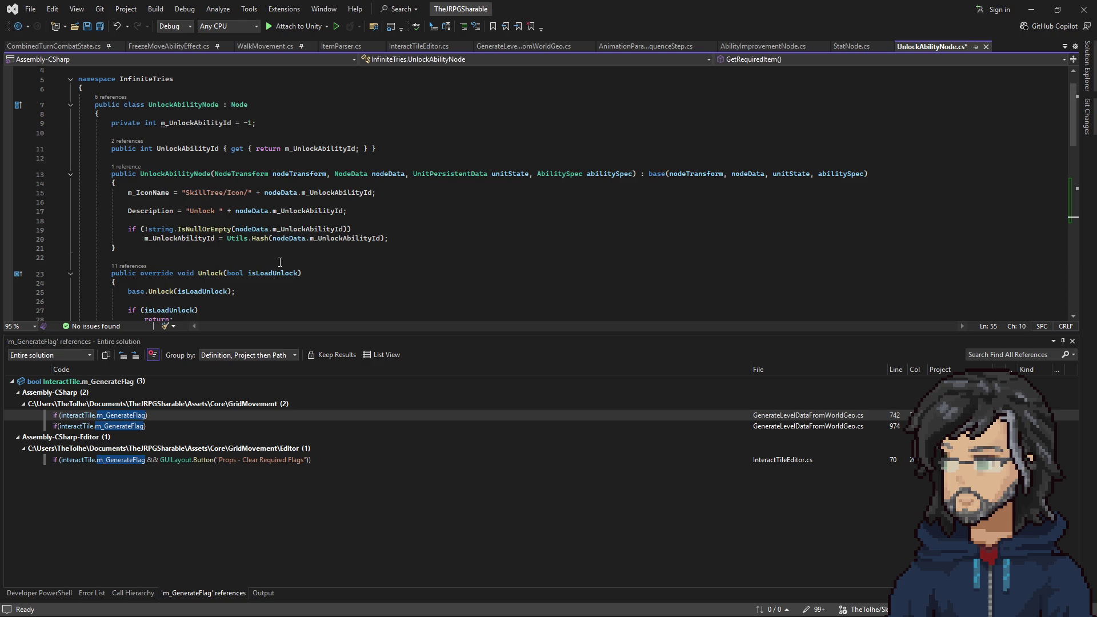
Highlight the uses of m_UnlockAbilityId and m_AbilitySpec, and select the line 34 warning message
{"action": "double_click", "coordinate": [302, 210]}
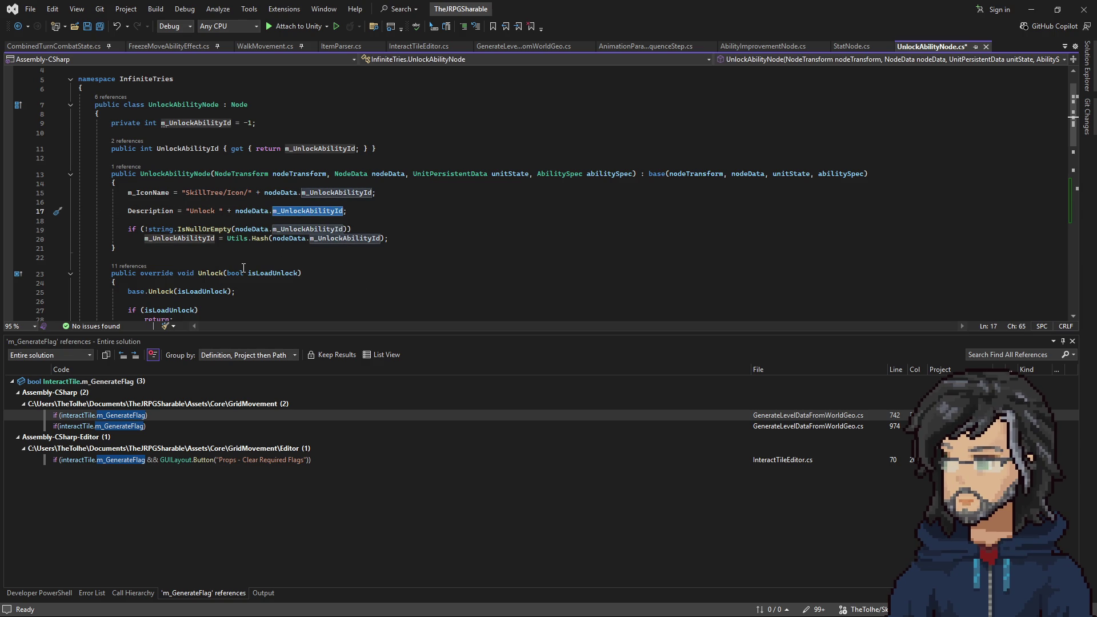
{"action": "scroll", "coordinate": [244, 265], "scroll_direction": "down", "scroll_amount": 5}
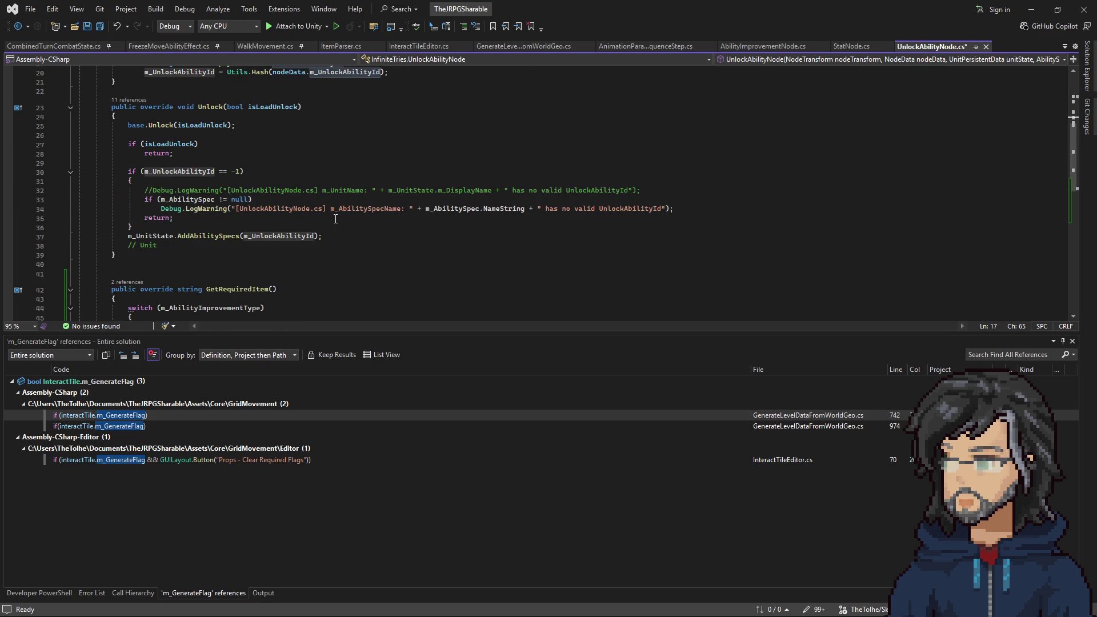
{"action": "left_click", "coordinate": [462, 200]}
{"action": "scroll", "coordinate": [385, 242], "scroll_direction": "up", "scroll_amount": 2}
{"action": "scroll", "coordinate": [385, 242], "scroll_direction": "up", "scroll_amount": 5}
{"action": "scroll", "coordinate": [492, 262], "scroll_direction": "down", "scroll_amount": 3}
{"action": "double_click", "coordinate": [450, 292]}
{"action": "scroll", "coordinate": [419, 239], "scroll_direction": "up", "scroll_amount": 4}
{"action": "scroll", "coordinate": [419, 239], "scroll_direction": "down", "scroll_amount": 10}
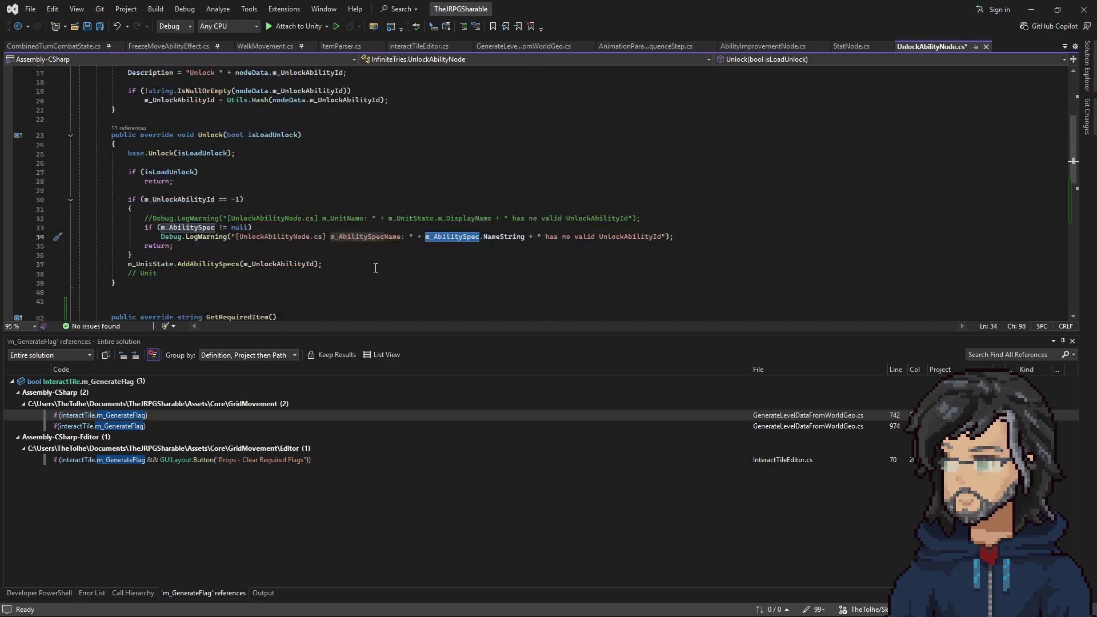
{"action": "scroll", "coordinate": [273, 271], "scroll_direction": "up", "scroll_amount": 8}
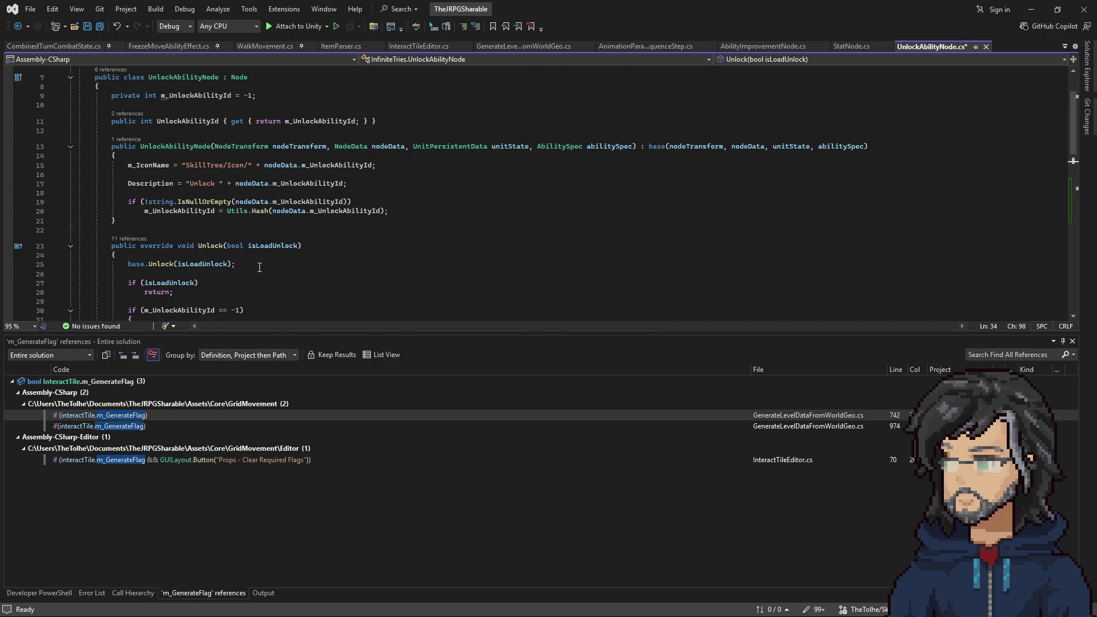
{"action": "scroll", "coordinate": [260, 268], "scroll_direction": "down", "scroll_amount": 5}
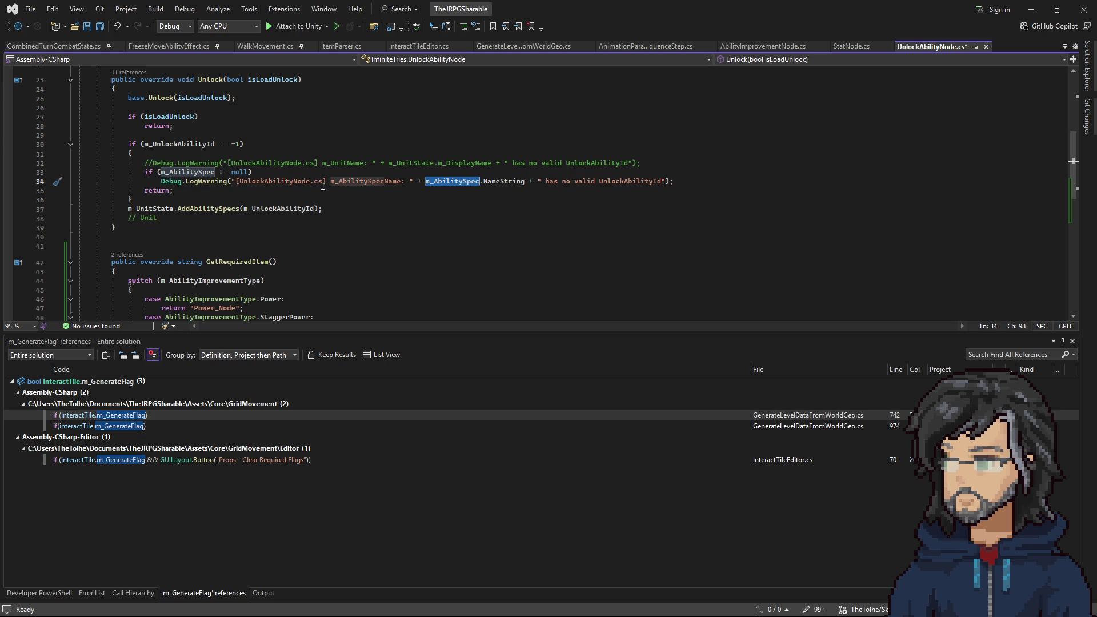
{"action": "left_click_drag", "start_coordinate": [307, 182], "coordinate": [602, 181]}
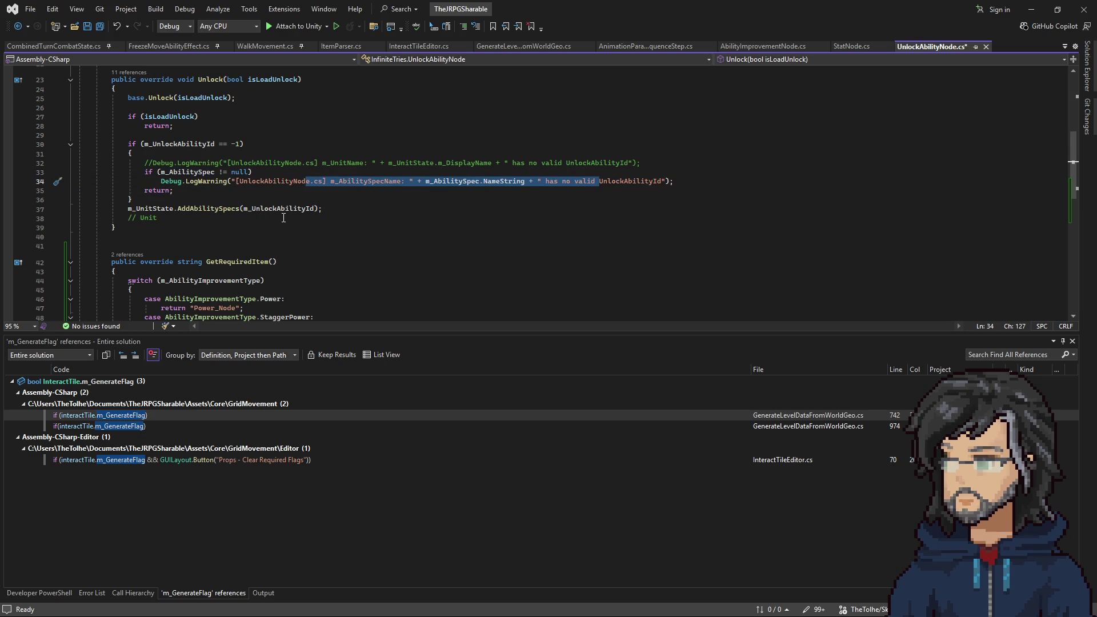
Scroll to GetRequiredItem and select its whole switch block on m_AbilityImprovementType
{"action": "scroll", "coordinate": [285, 218], "scroll_direction": "down", "scroll_amount": 8}
{"action": "scroll", "coordinate": [287, 217], "scroll_direction": "up", "scroll_amount": 13}
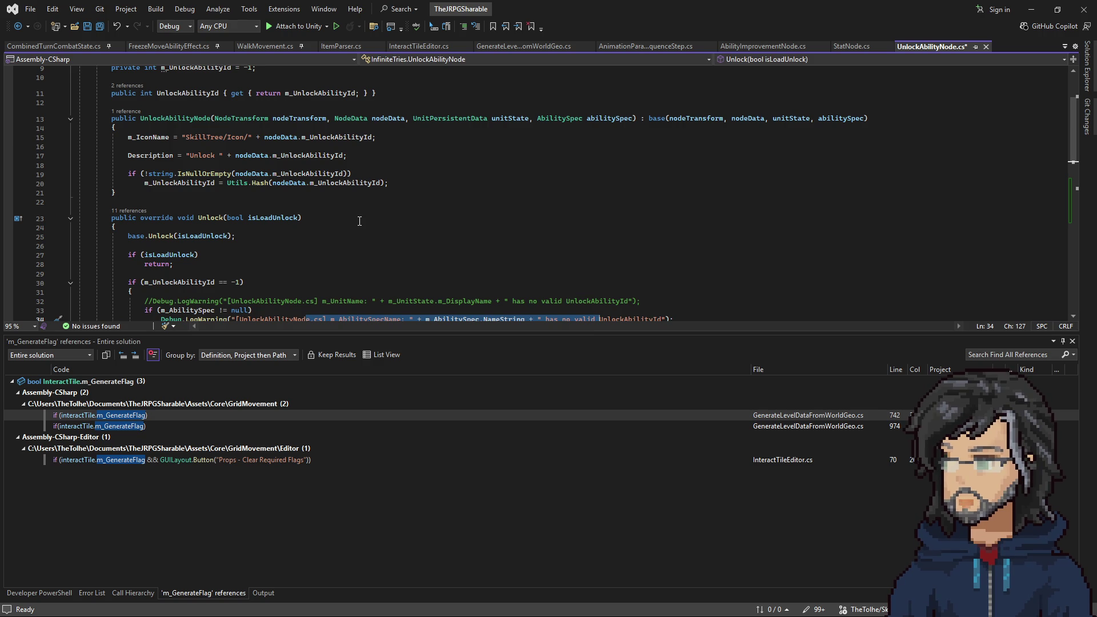
{"action": "scroll", "coordinate": [323, 225], "scroll_direction": "down", "scroll_amount": 4}
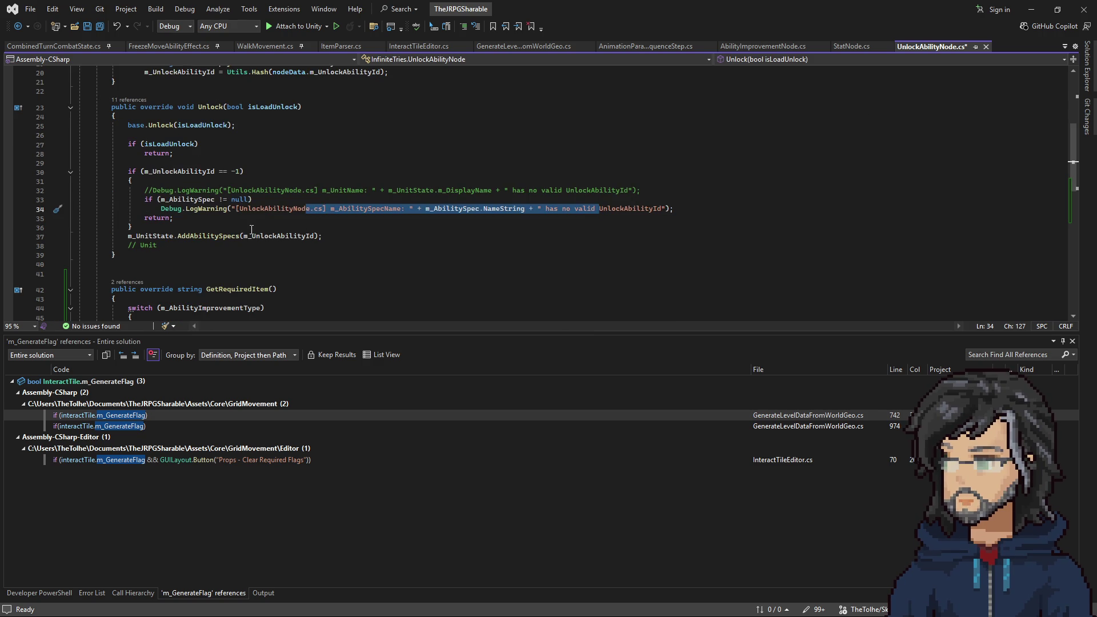
{"action": "scroll", "coordinate": [202, 282], "scroll_direction": "down", "scroll_amount": 4}
{"action": "left_click_drag", "start_coordinate": [171, 272], "coordinate": [203, 191]}
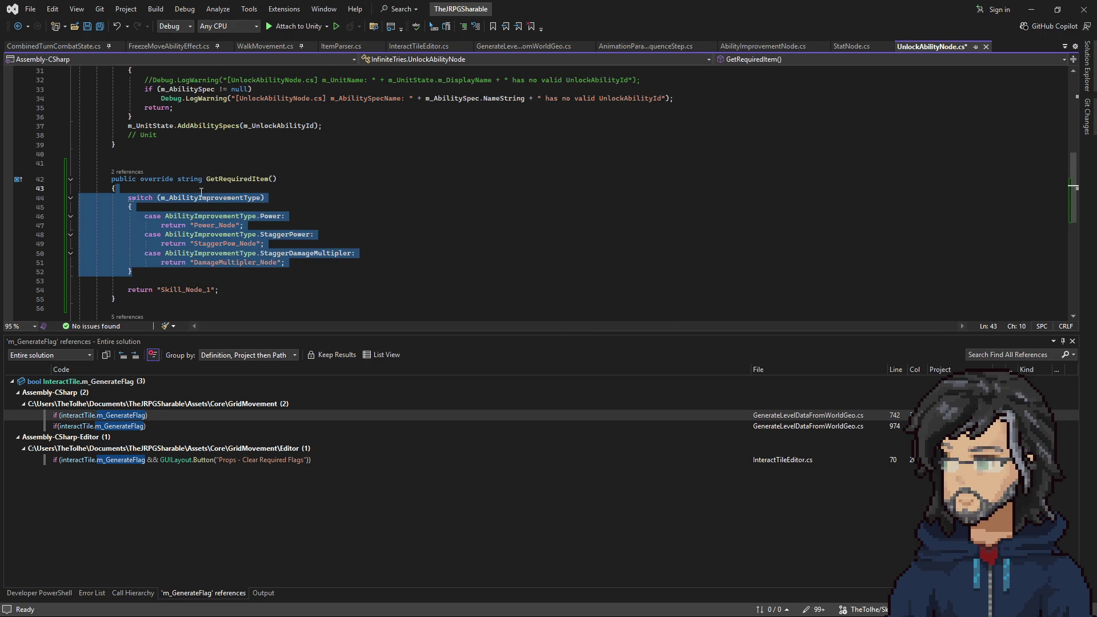
Delete the switch block, then open the AbilityDesignData class by searching 'abilitydes' and view m_ParentAbility
{"action": "key", "text": "BackSpace"}
{"action": "key", "text": "Return"}
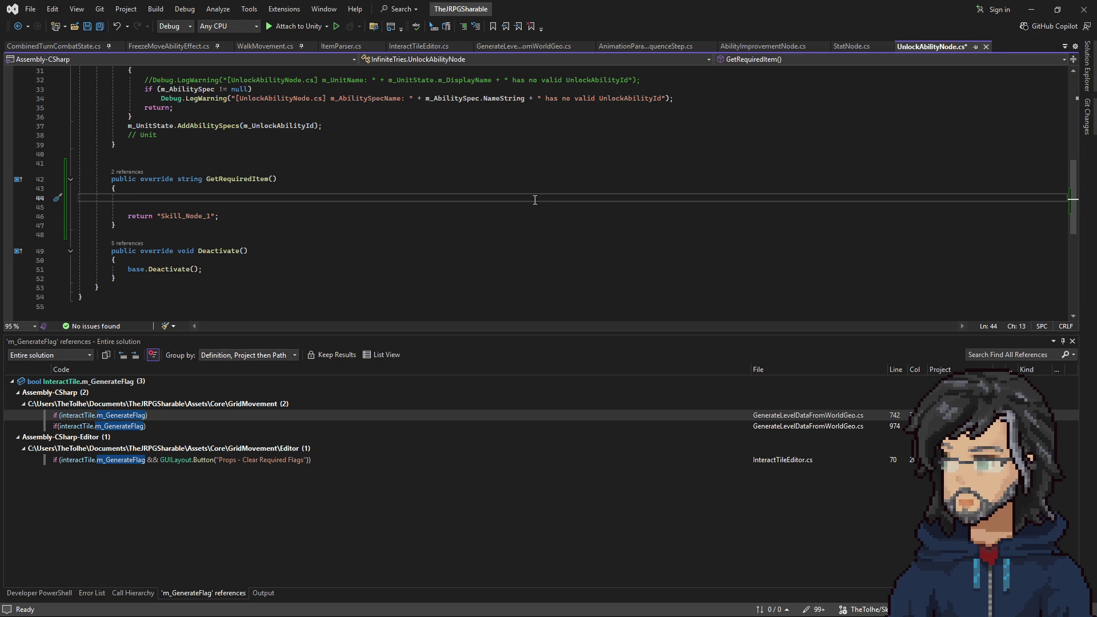
{"action": "key", "text": "ctrl+t"}
{"action": "type", "text": "abil"}
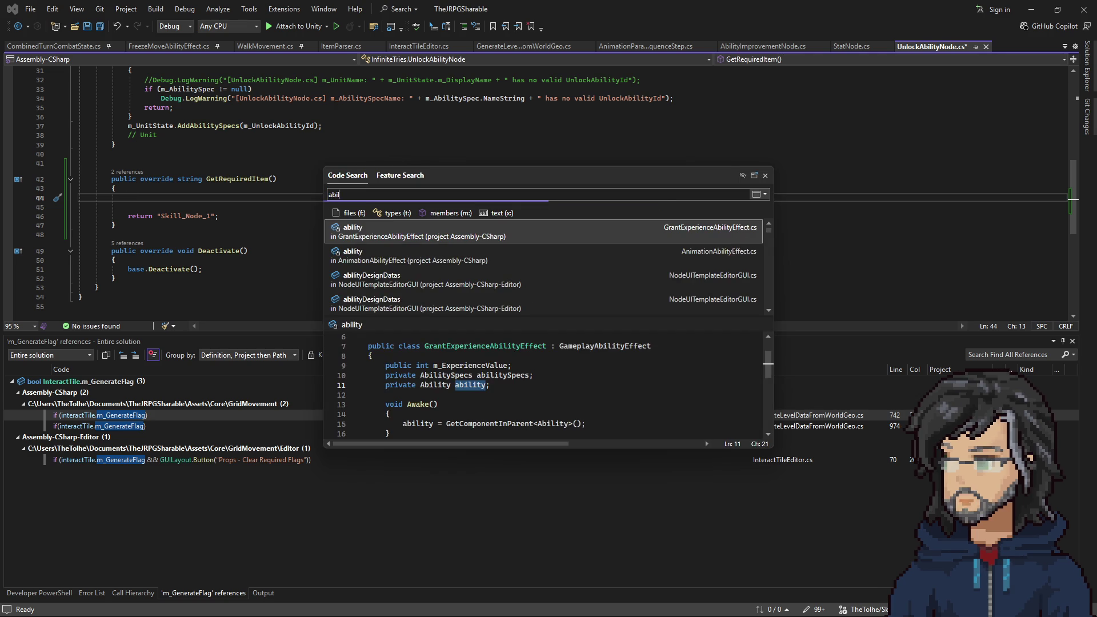
{"action": "type", "text": "itydes"}
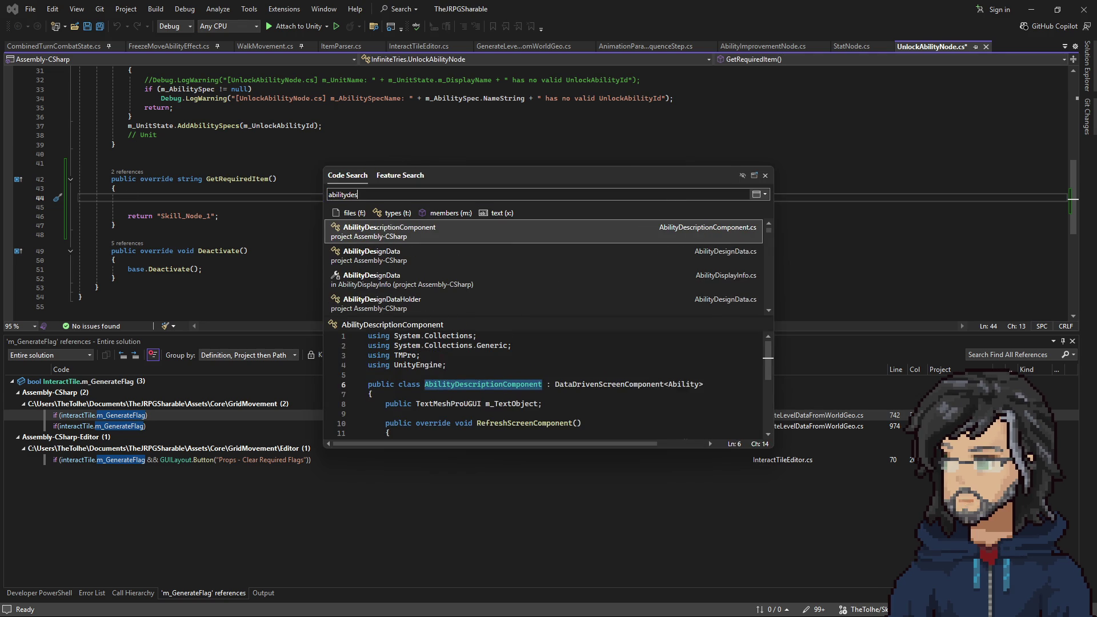
{"action": "key", "text": "Down"}
{"action": "key", "text": "Return"}
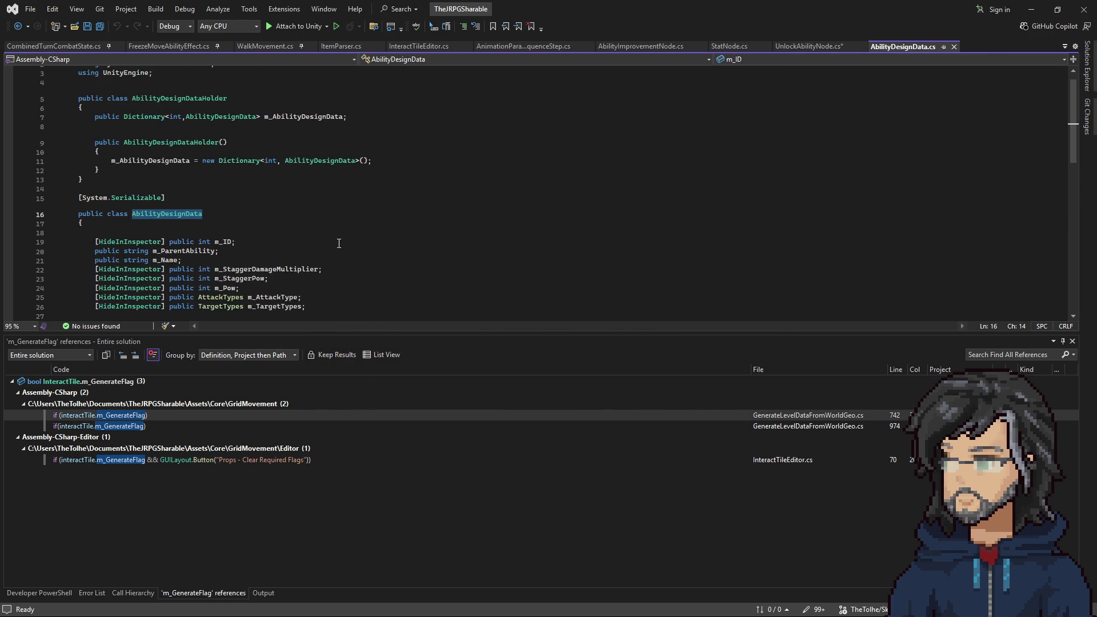
{"action": "left_click", "coordinate": [228, 195]}
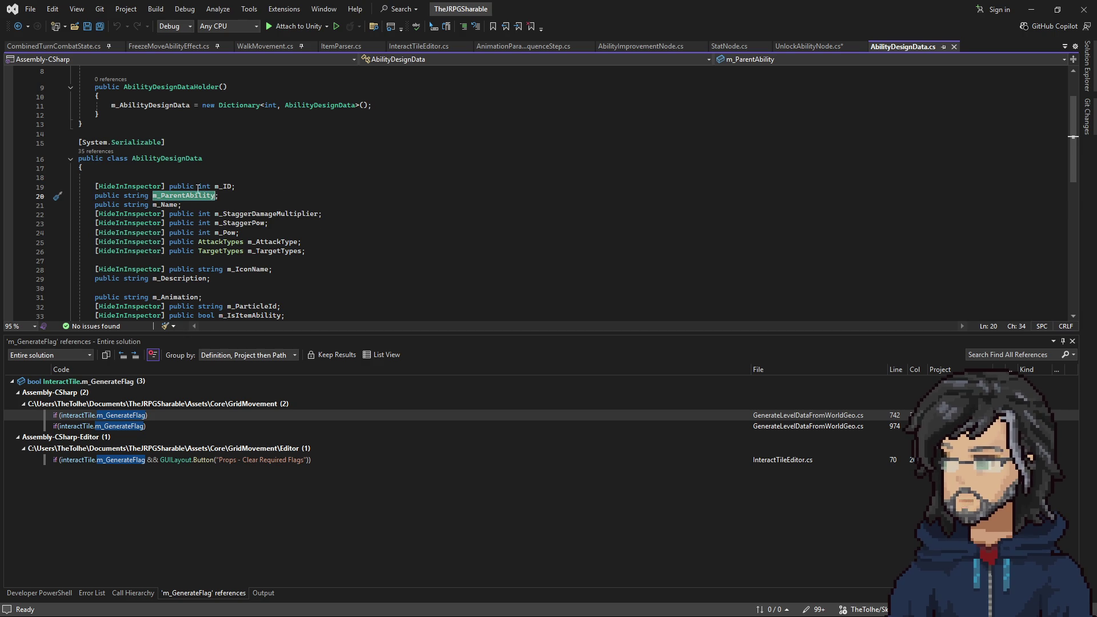
Find references to AbilityDesignData and copy the design data lookup line from UnitPersistentData.cs
{"action": "right_click", "coordinate": [173, 160]}
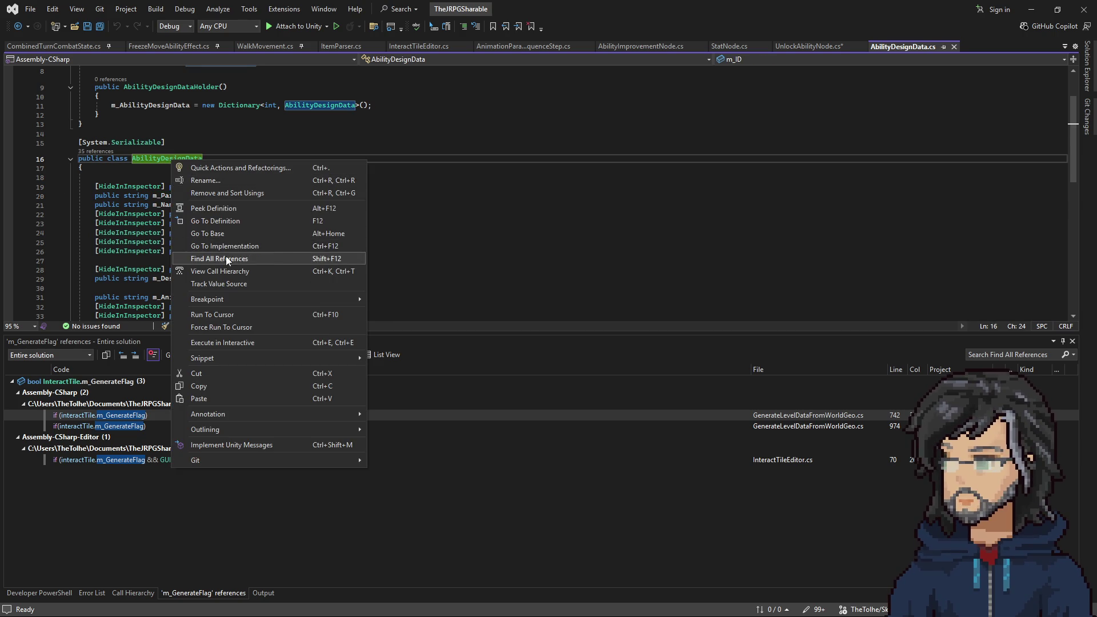
{"action": "left_click", "coordinate": [225, 255]}
{"action": "scroll", "coordinate": [256, 460], "scroll_direction": "down", "scroll_amount": 2}
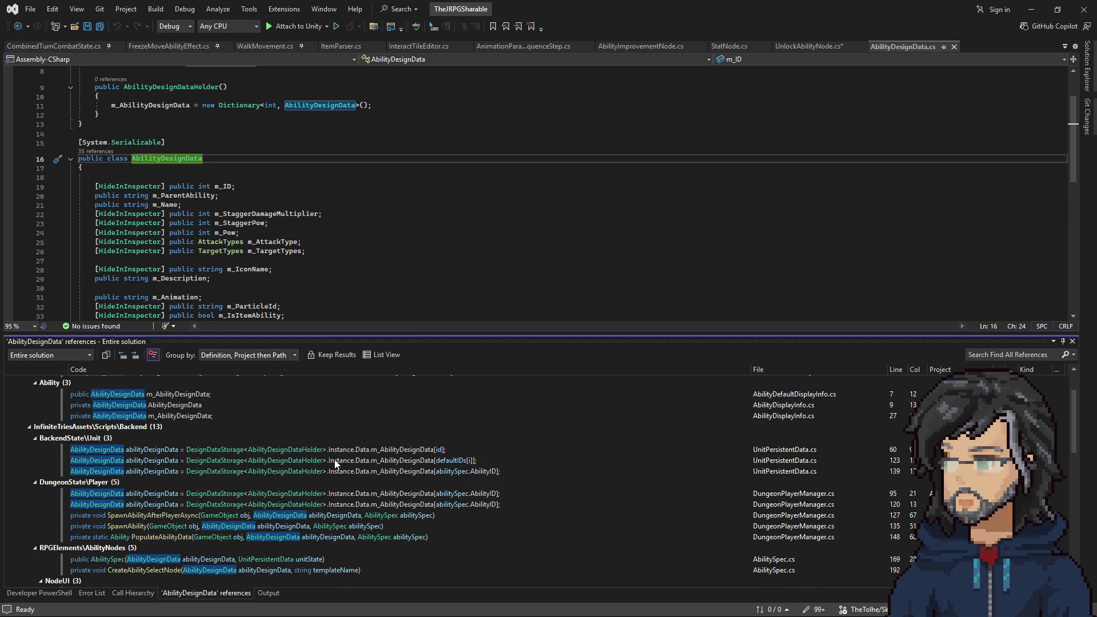
{"action": "double_click", "coordinate": [413, 450]}
{"action": "left_click", "coordinate": [616, 194]}
{"action": "key", "text": "shift+Up"}
{"action": "key", "text": "ctrl+c"}
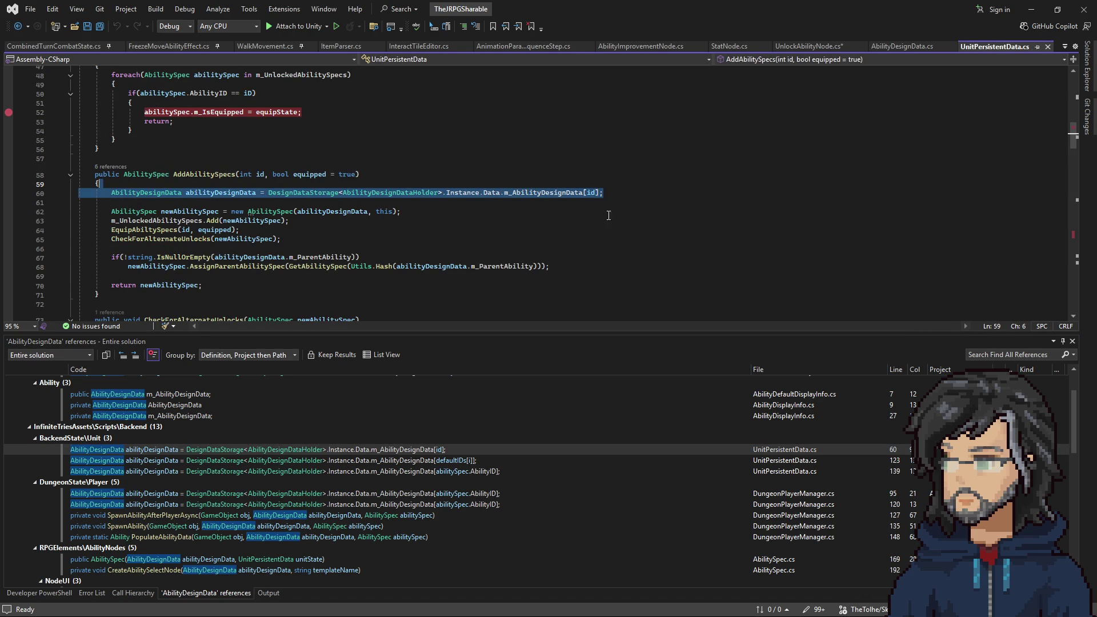
Paste the lookup into GetRequiredItem and replace its id index with m_UnlockAbilityId
{"action": "left_click", "coordinate": [801, 48]}
{"action": "scroll", "coordinate": [212, 248], "scroll_direction": "up", "scroll_amount": 3}
{"action": "key", "text": "ctrl+v"}
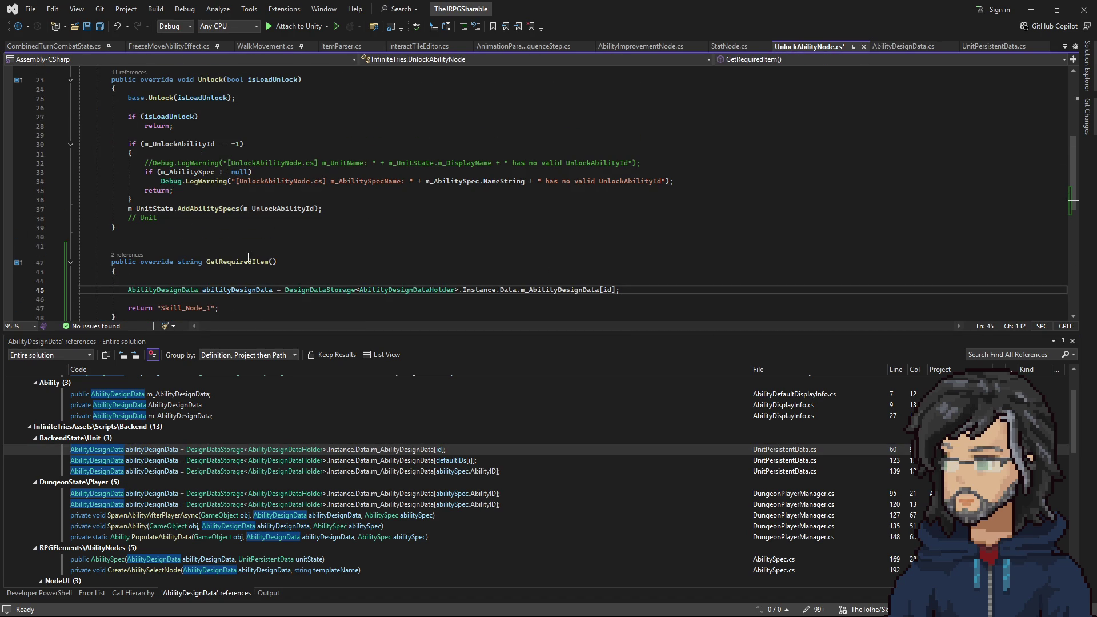
{"action": "left_click", "coordinate": [271, 204]}
{"action": "double_click", "coordinate": [271, 208]}
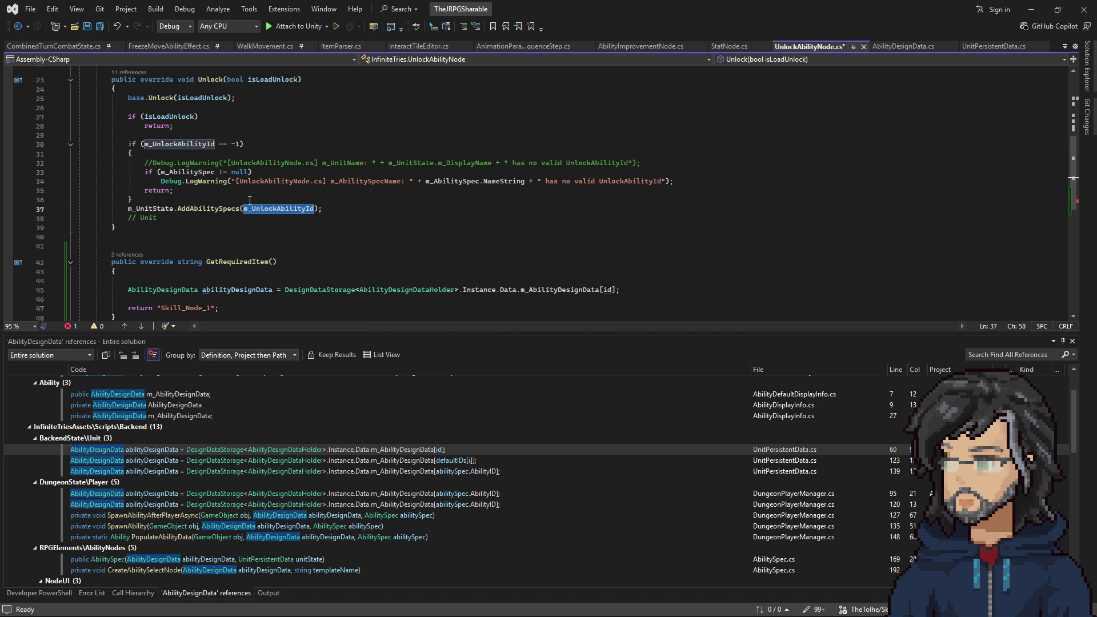
{"action": "key", "text": "ctrl+c"}
{"action": "double_click", "coordinate": [608, 290]}
{"action": "key", "text": "ctrl+v"}
Add a line referencing abilityDesignData.m_ParentAbility below the lookup
{"action": "scroll", "coordinate": [608, 240], "scroll_direction": "down", "scroll_amount": 2}
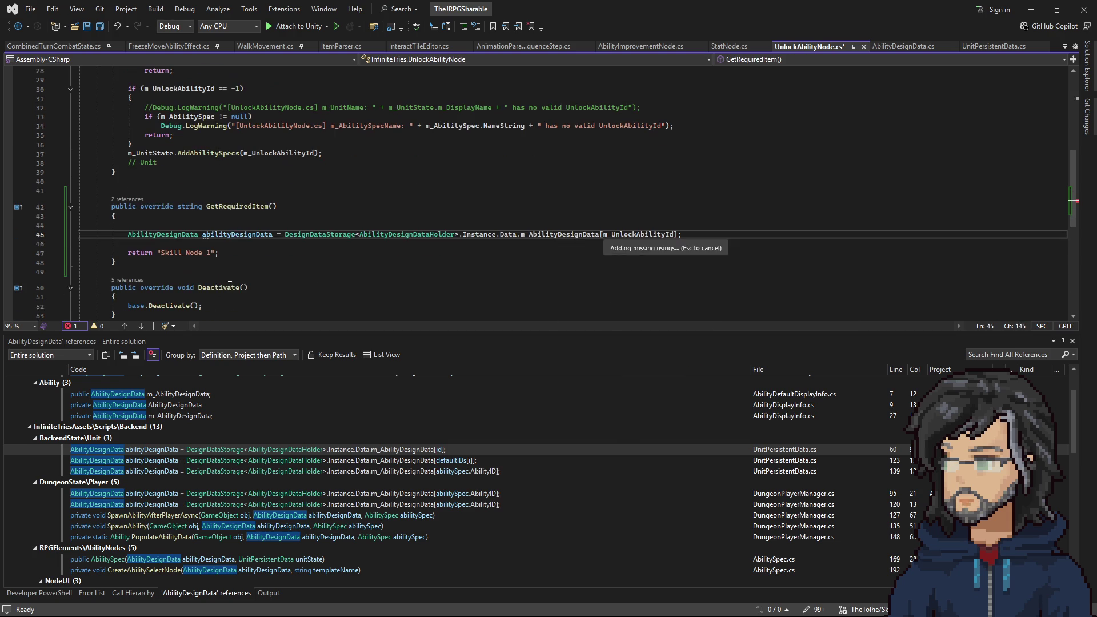
{"action": "key", "text": "End"}
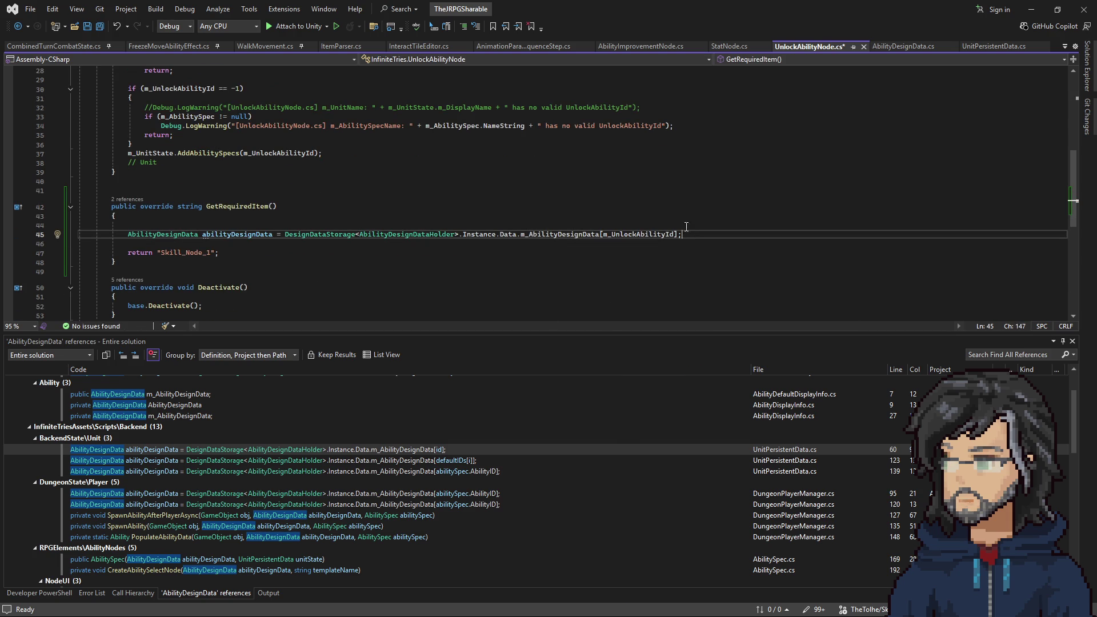
{"action": "key", "text": "Return"}
{"action": "type", "text": "abilityDesignData."}
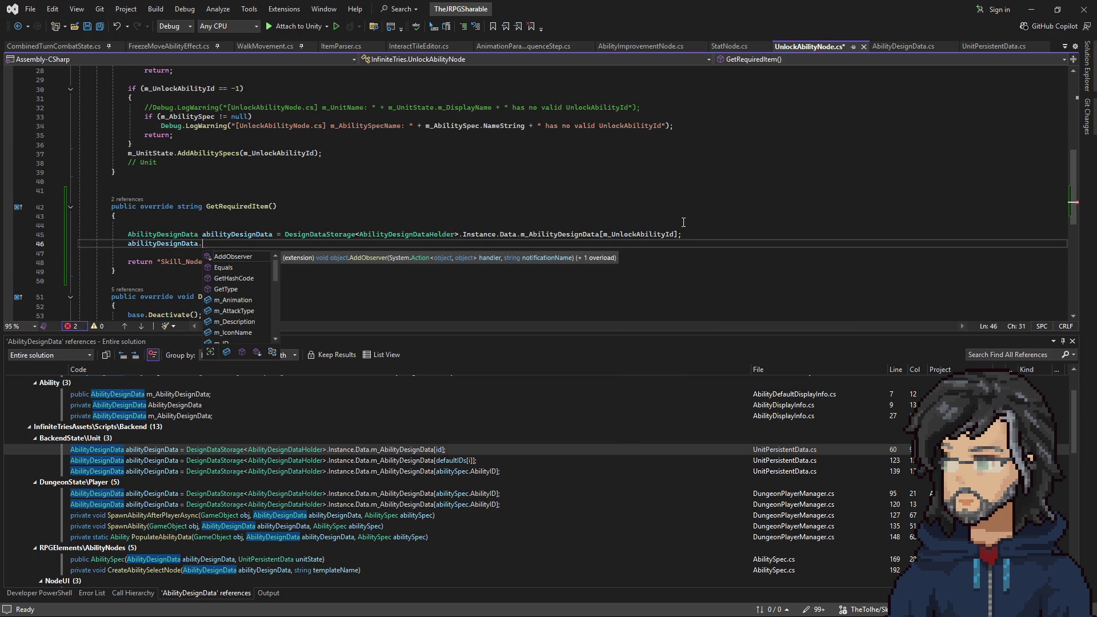
{"action": "type", "text": "m_Par"}
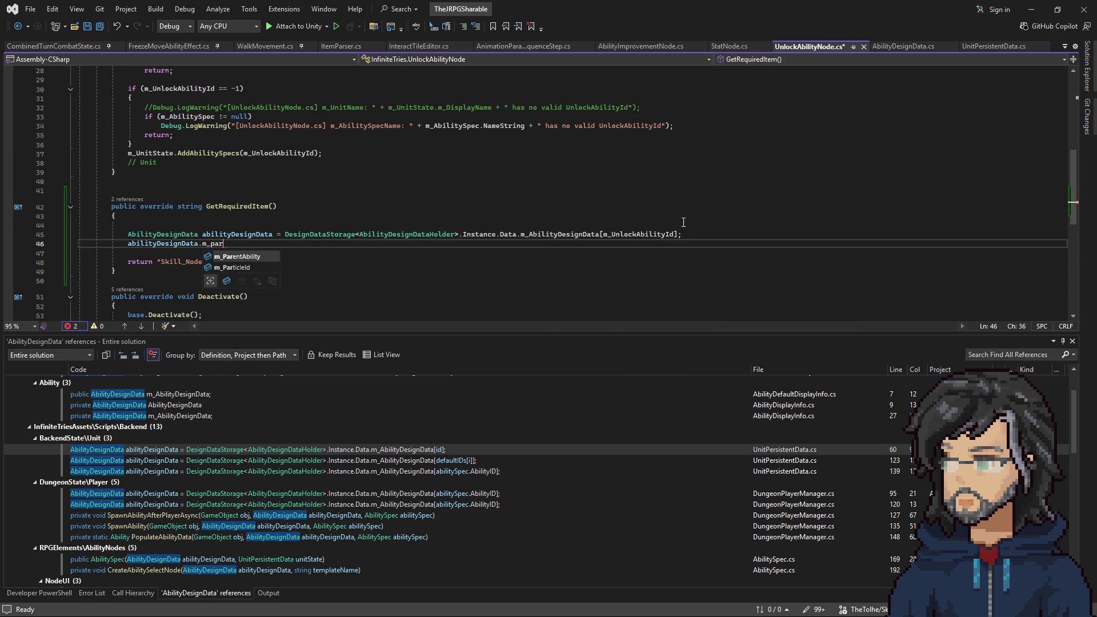
{"action": "key", "text": "Tab"}
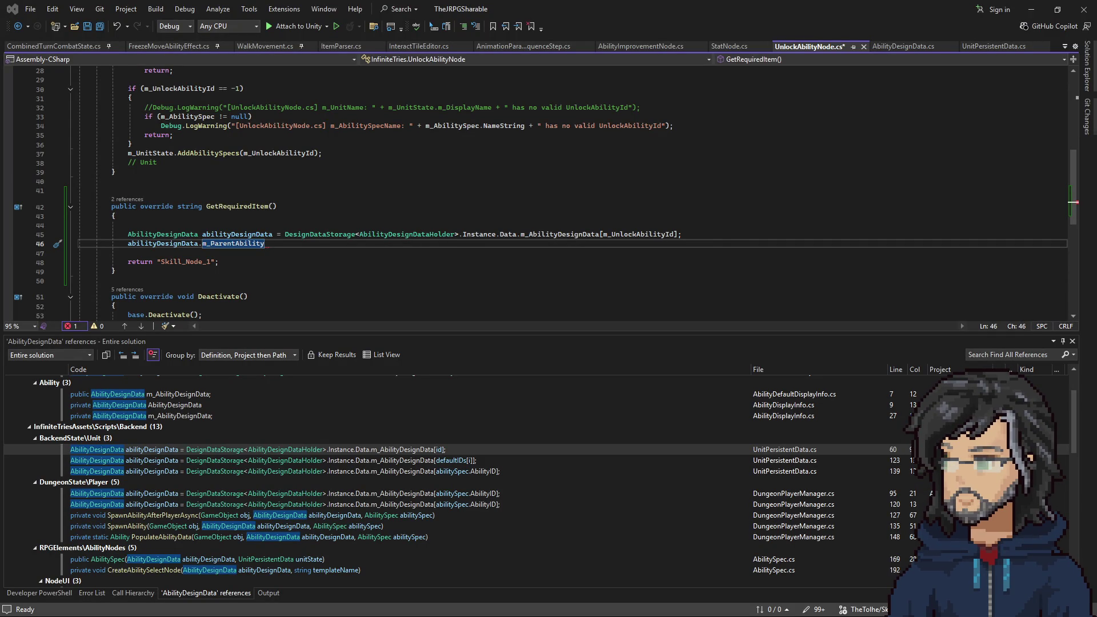
{"action": "key", "text": "alt+Tab"}
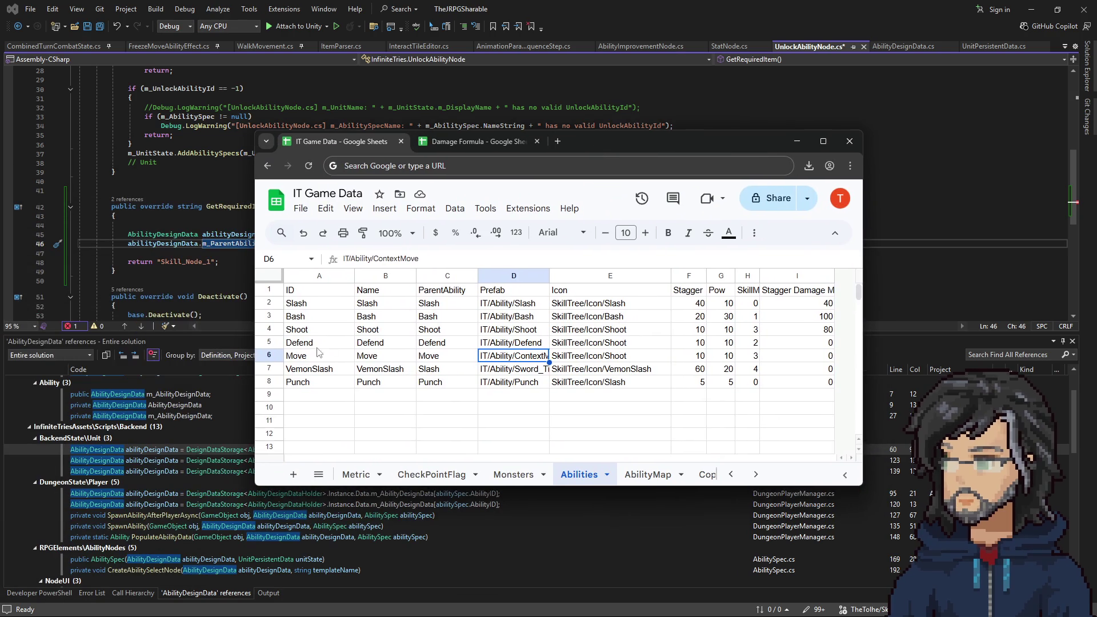
Check the ParentAbility values of Slash, Bash and VemonSlash in the Abilities sheet, then return to Visual Studio
{"action": "left_click", "coordinate": [382, 308]}
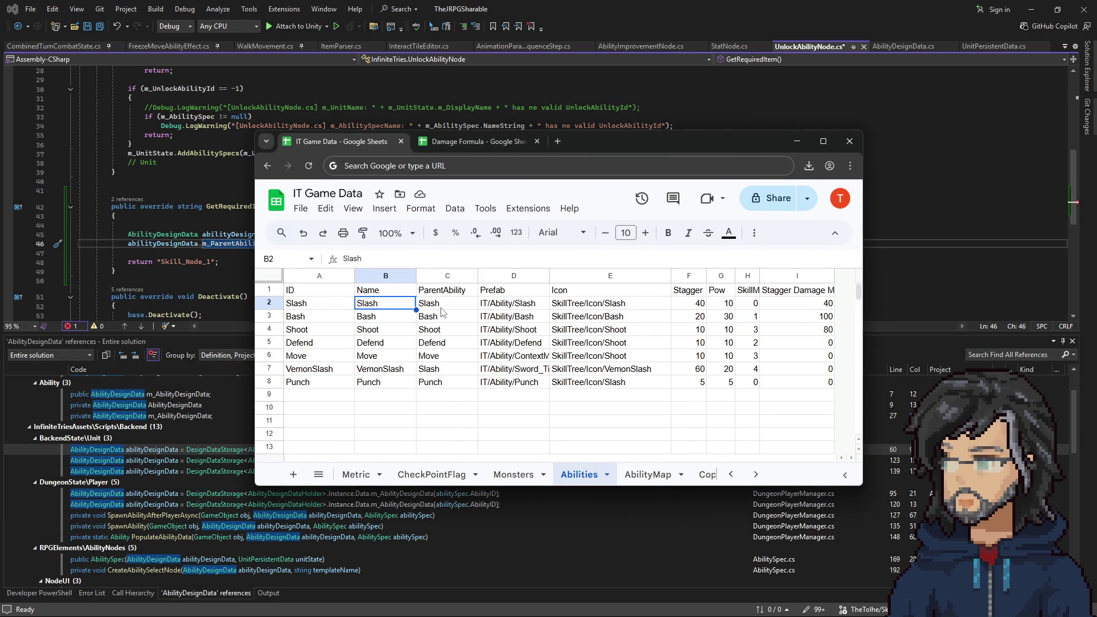
{"action": "left_click", "coordinate": [453, 306]}
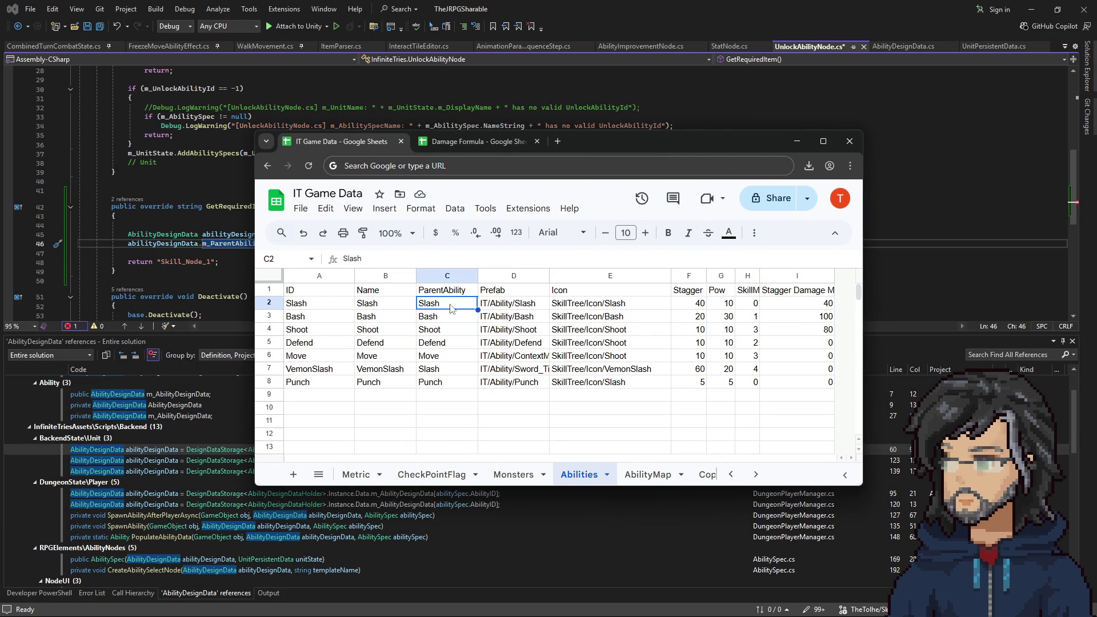
{"action": "left_click", "coordinate": [312, 320]}
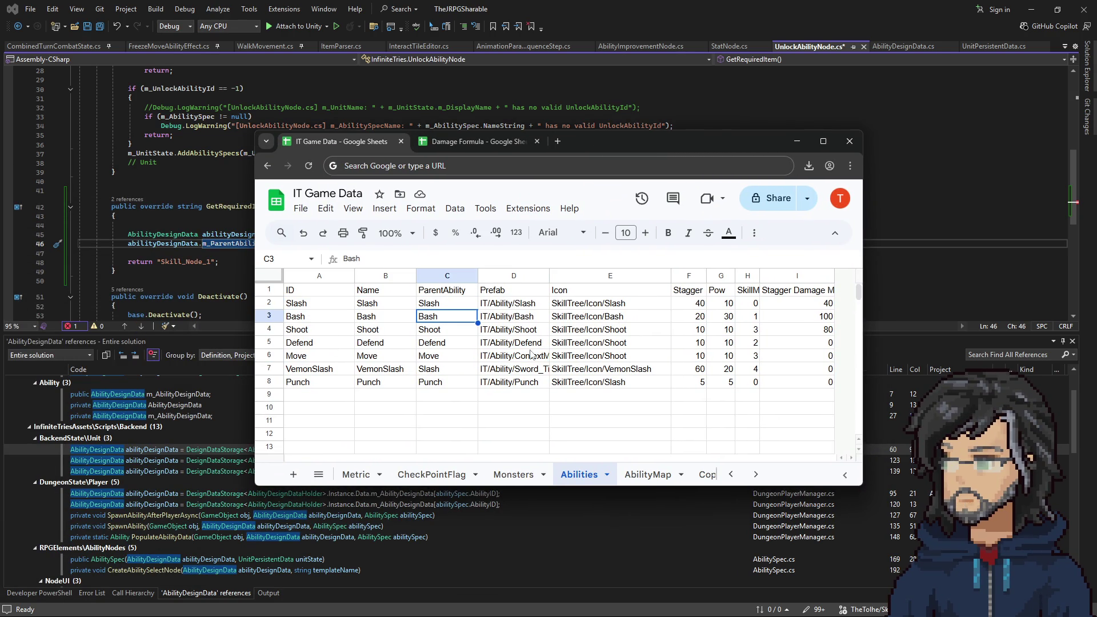
{"action": "left_click", "coordinate": [309, 371]}
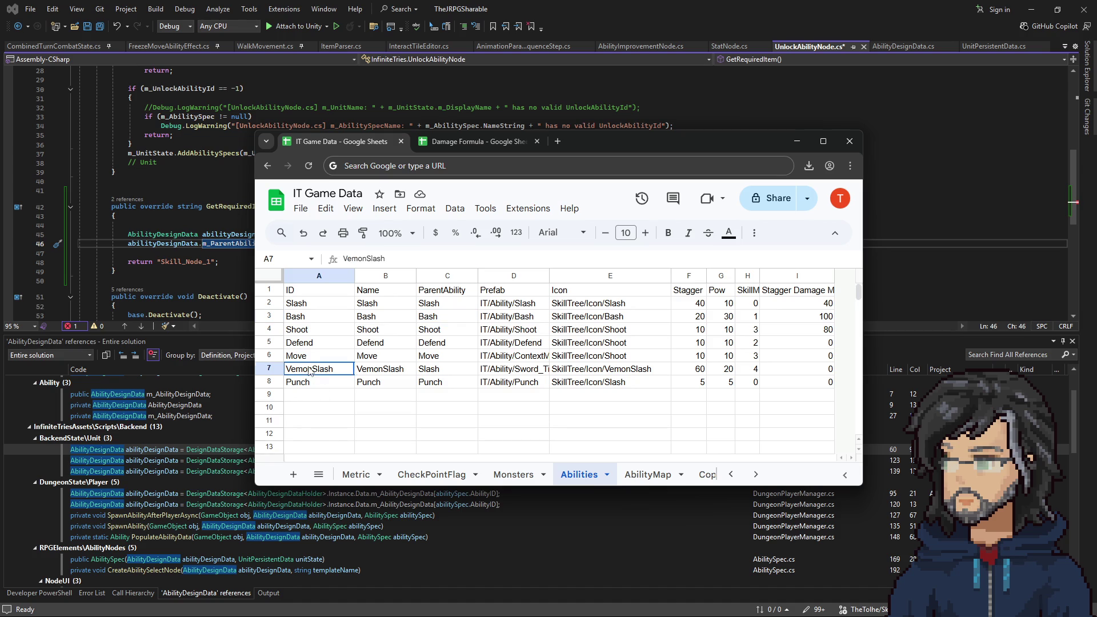
{"action": "left_click", "coordinate": [456, 371]}
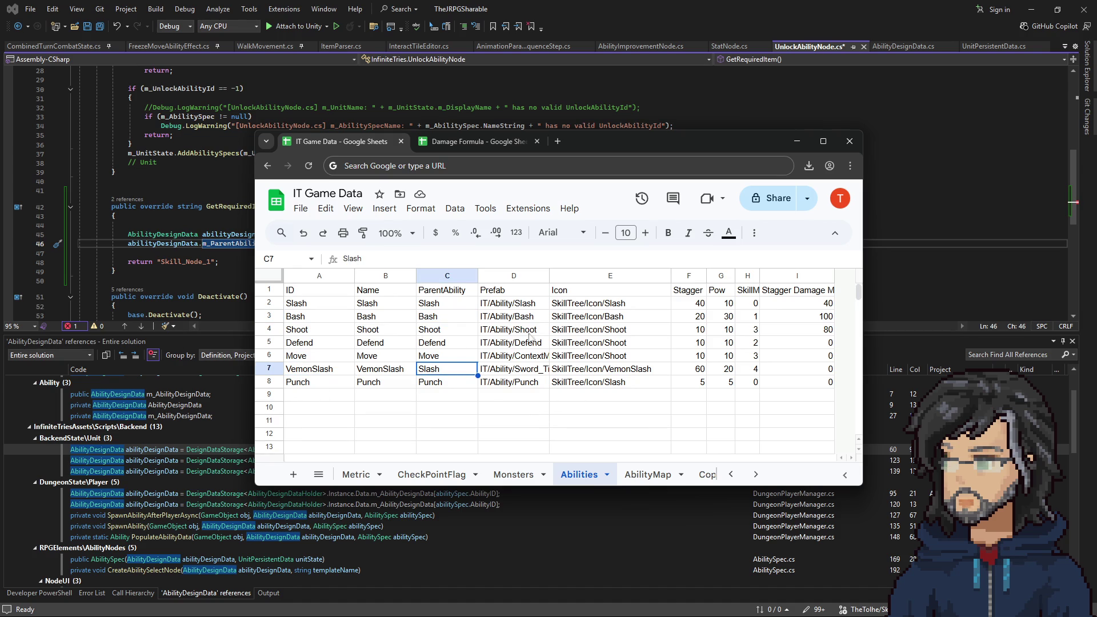
{"action": "left_click_drag", "start_coordinate": [594, 143], "coordinate": [376, 117]}
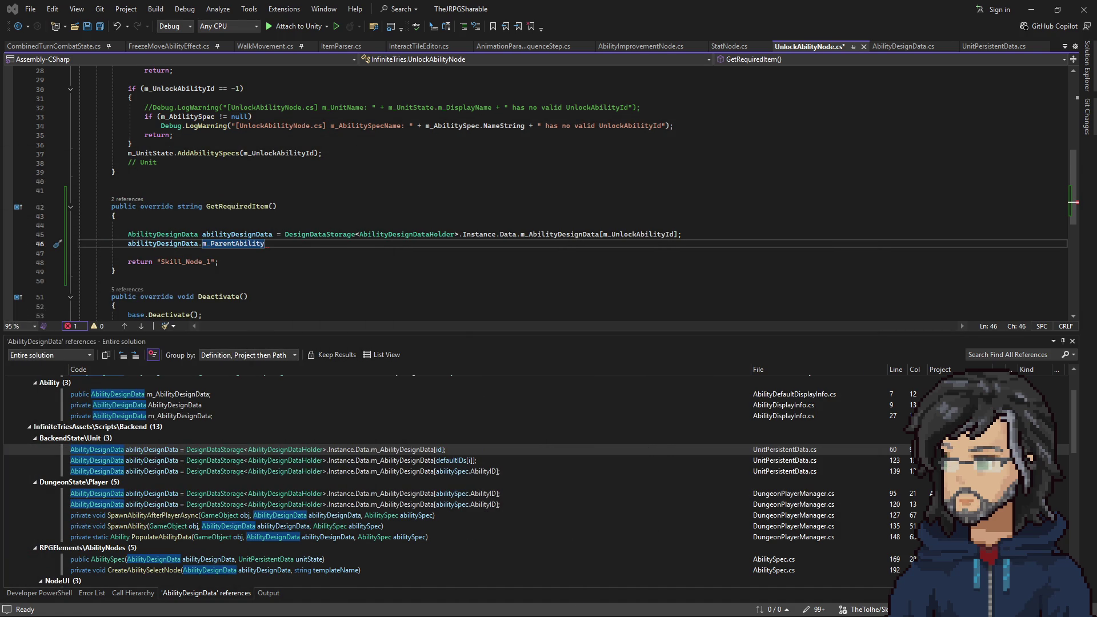
Wrap the m_ParentAbility line in an if comparing to Slash that returns "Sword_Node"
{"action": "key", "text": "Home"}
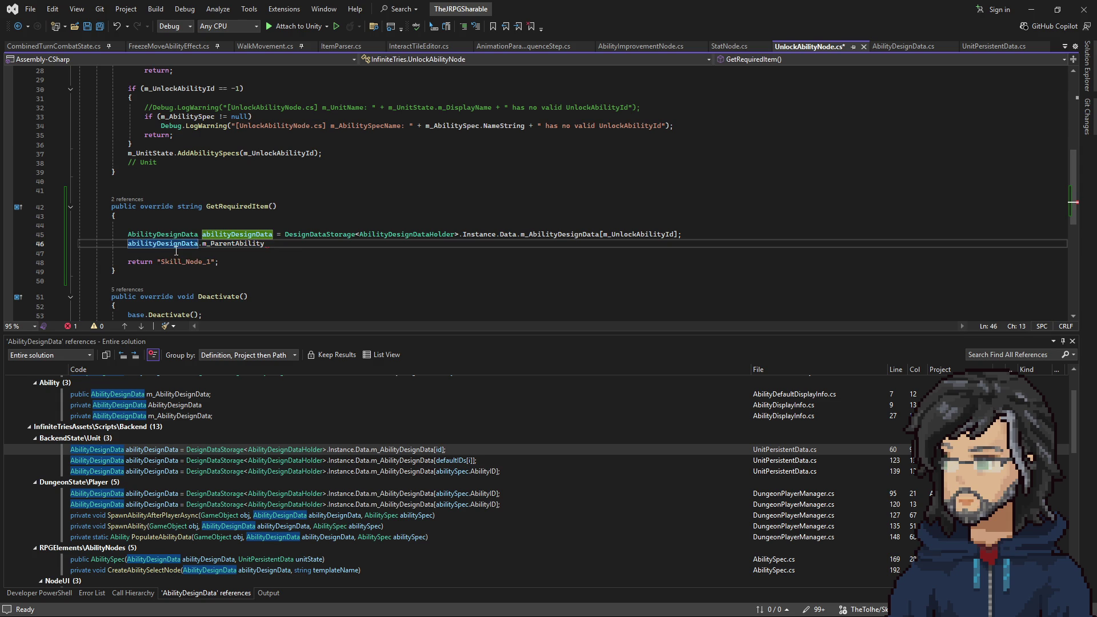
{"action": "type", "text": "if("}
{"action": "key", "text": "End"}
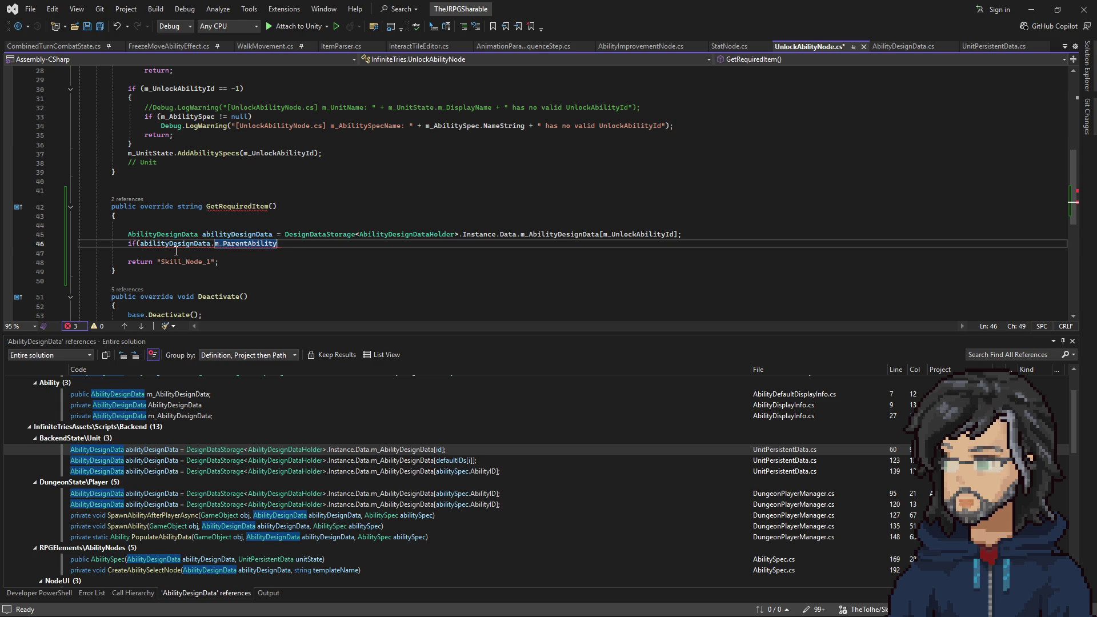
{"action": "type", "text": ")"}
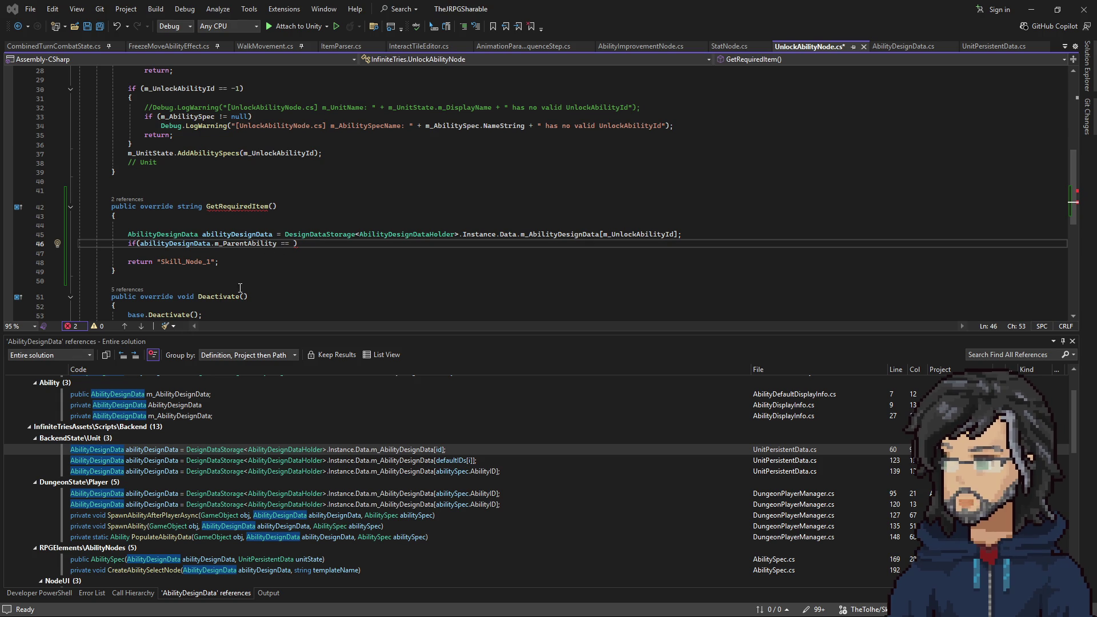
{"action": "type", "text": " Slash"}
{"action": "left_click", "coordinate": [338, 245]}
{"action": "key", "text": "Return"}
{"action": "type", "text": "return \""}
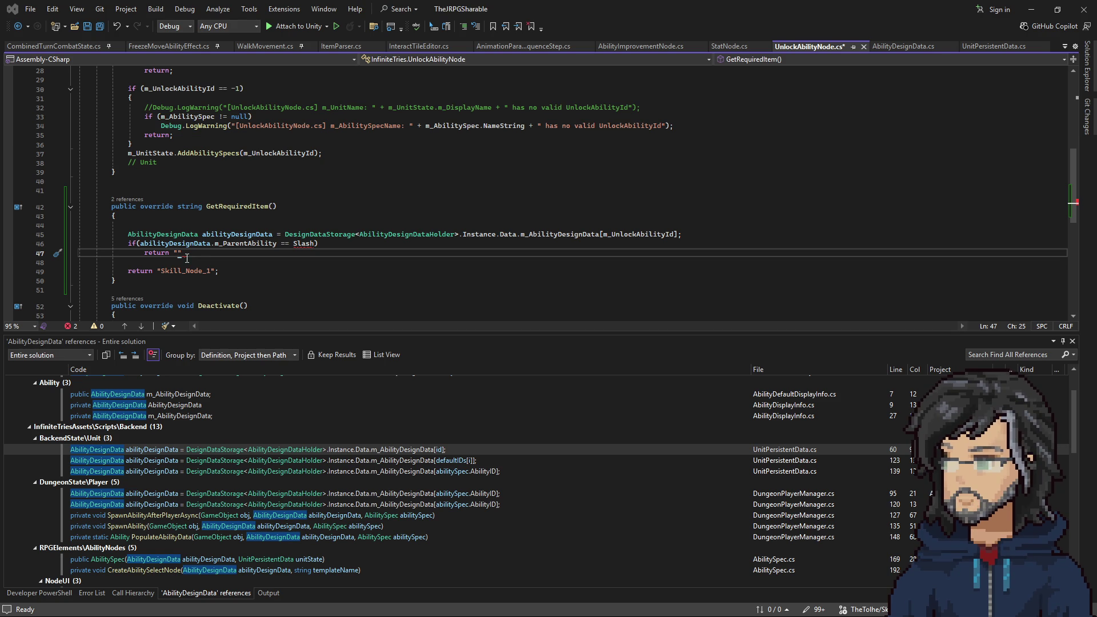
{"action": "type", "text": "Sword_Node\";"}
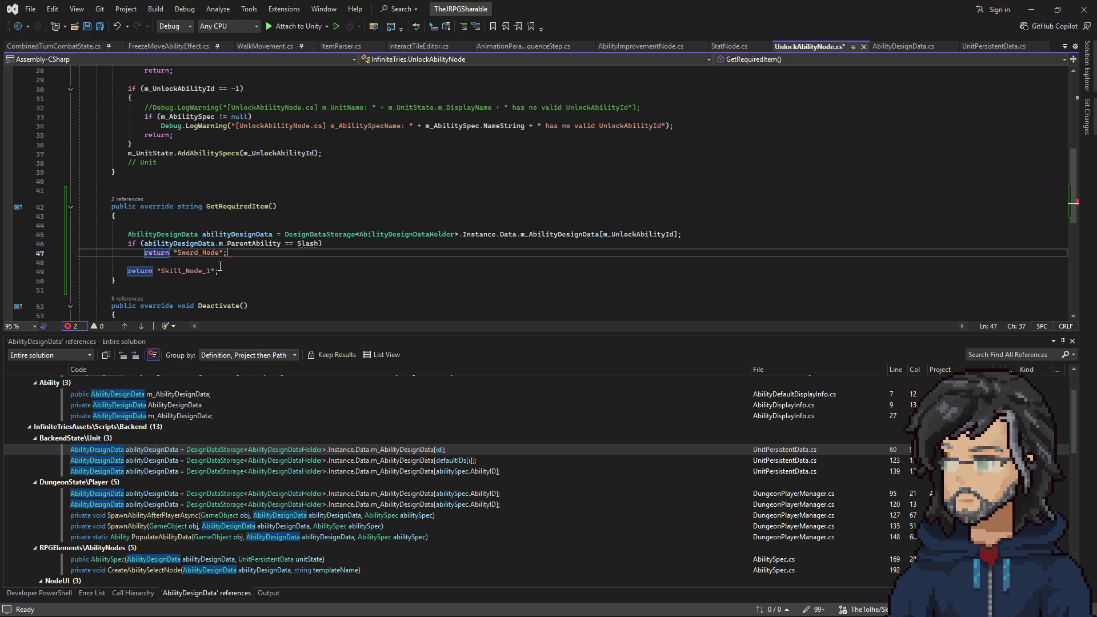
Put quotes around Slash in the condition and select the new lookup and condition lines
{"action": "left_click", "coordinate": [297, 244]}
{"action": "type", "text": "\""}
{"action": "key", "text": "Right"}
{"action": "key", "text": "Right"}
{"action": "key", "text": "Right"}
{"action": "type", "text": "\""}
{"action": "left_click", "coordinate": [429, 250]}
{"action": "left_click_drag", "start_coordinate": [429, 251], "coordinate": [709, 232]}
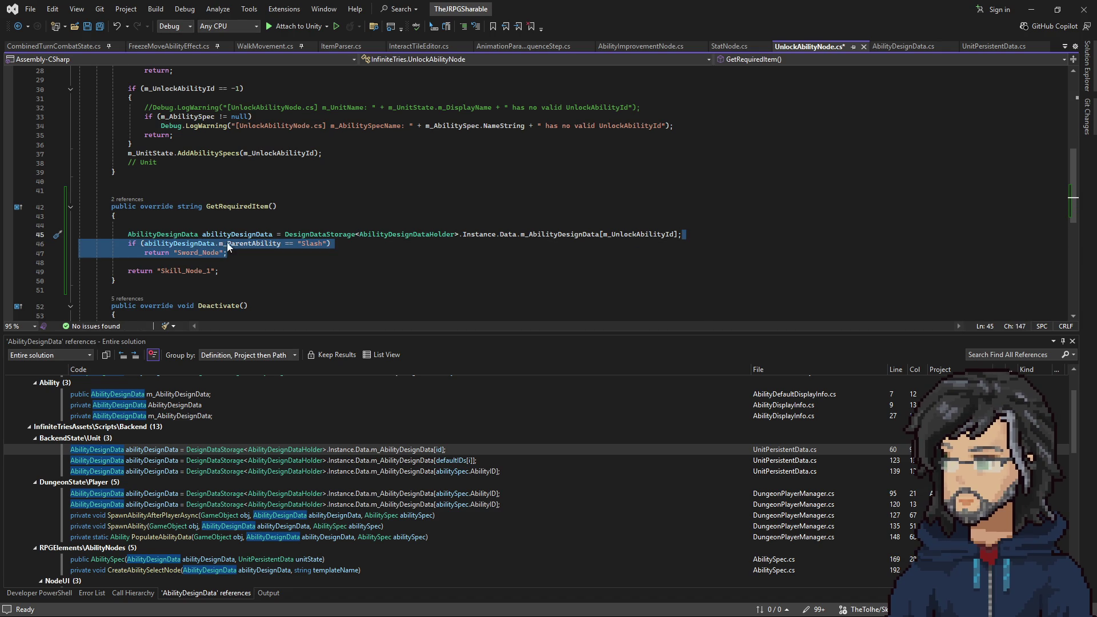
Duplicate the Slash if/return block into four copies
{"action": "key", "text": "ctrl+c"}
{"action": "key", "text": "ctrl+v"}
{"action": "key", "text": "ctrl+v"}
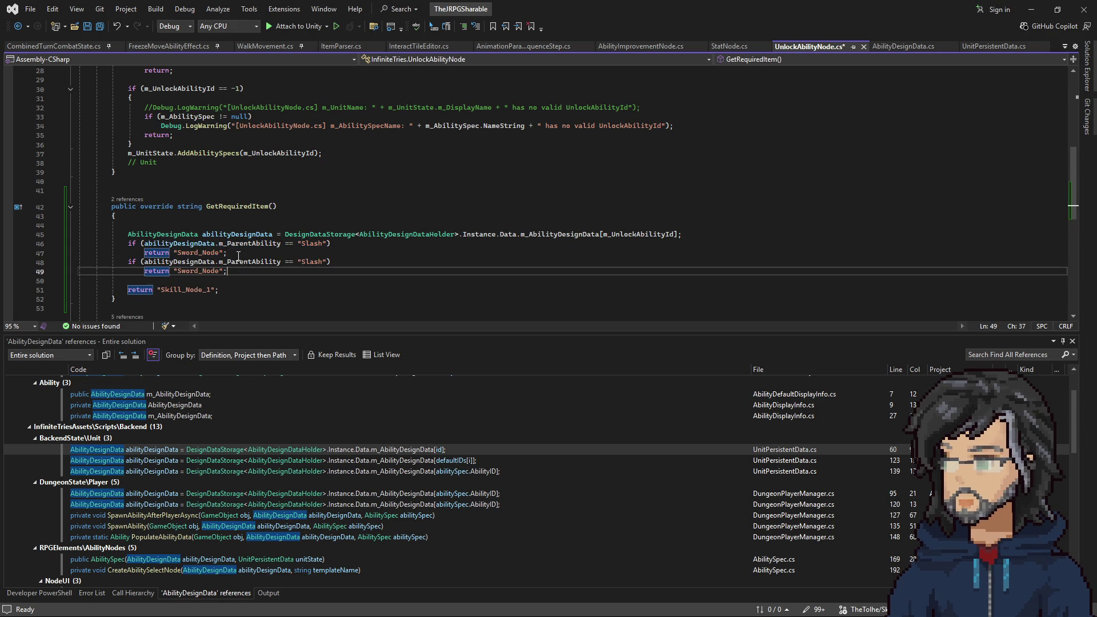
{"action": "key", "text": "ctrl+v"}
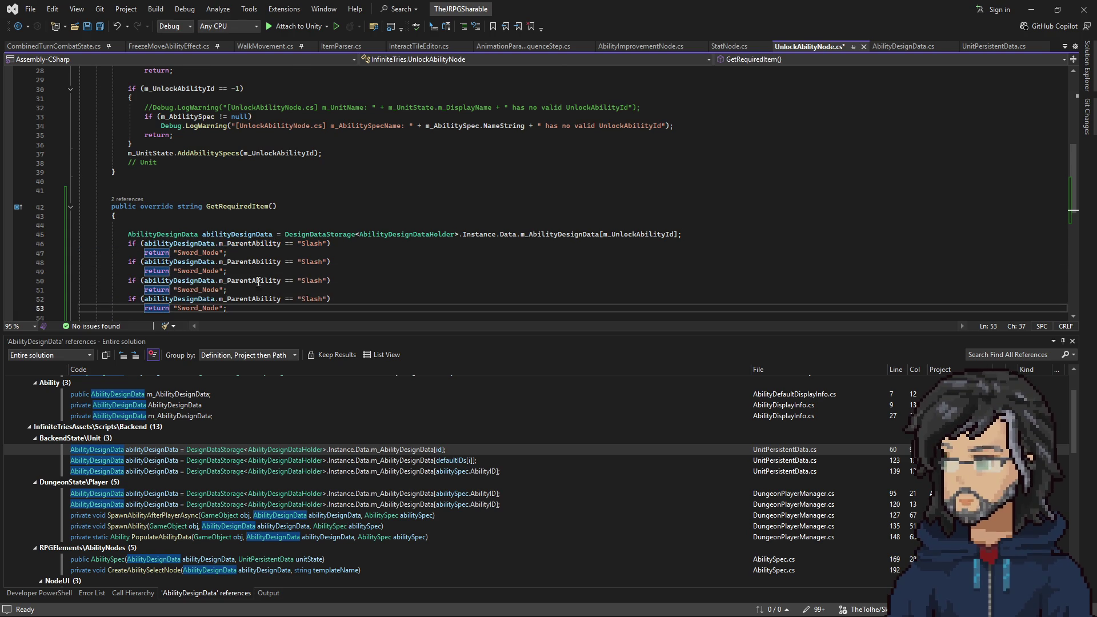
{"action": "key", "text": "ctrl+v"}
{"action": "scroll", "coordinate": [252, 265], "scroll_direction": "down", "scroll_amount": 2}
Change the second, third and fourth branch conditions to Bash, Defend and Shoot
{"action": "left_click", "coordinate": [311, 207]}
{"action": "double_click", "coordinate": [311, 206]}
{"action": "type", "text": "Bash"}
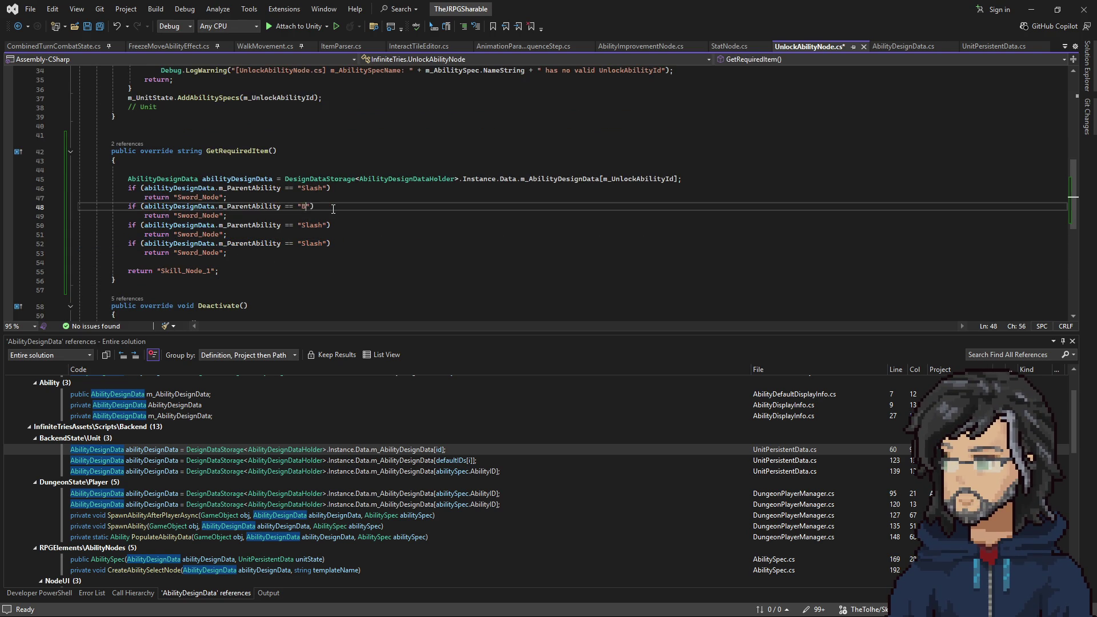
{"action": "double_click", "coordinate": [312, 225]}
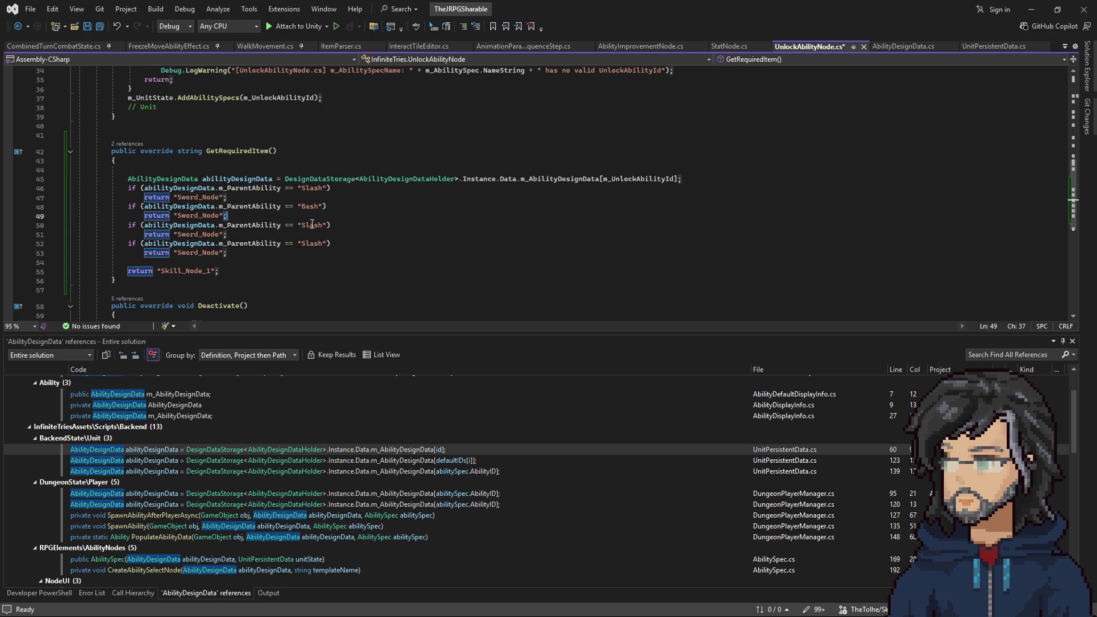
{"action": "key", "text": "BackSpace"}
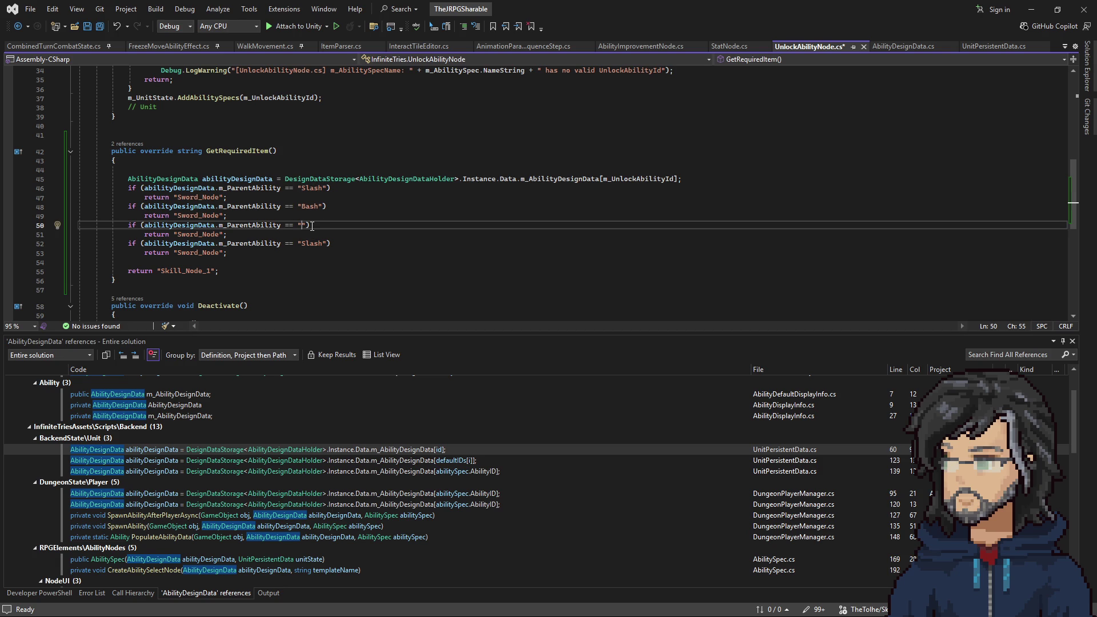
{"action": "type", "text": "Defend"}
{"action": "key", "text": "alt+Tab"}
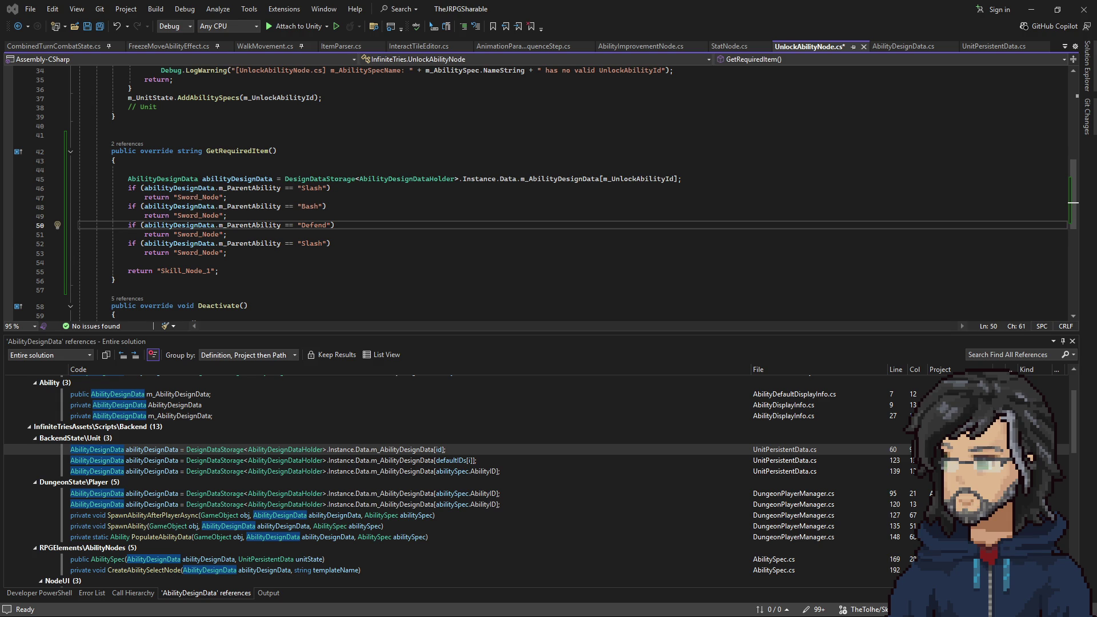
{"action": "double_click", "coordinate": [313, 243]}
{"action": "type", "text": "Shoot"}
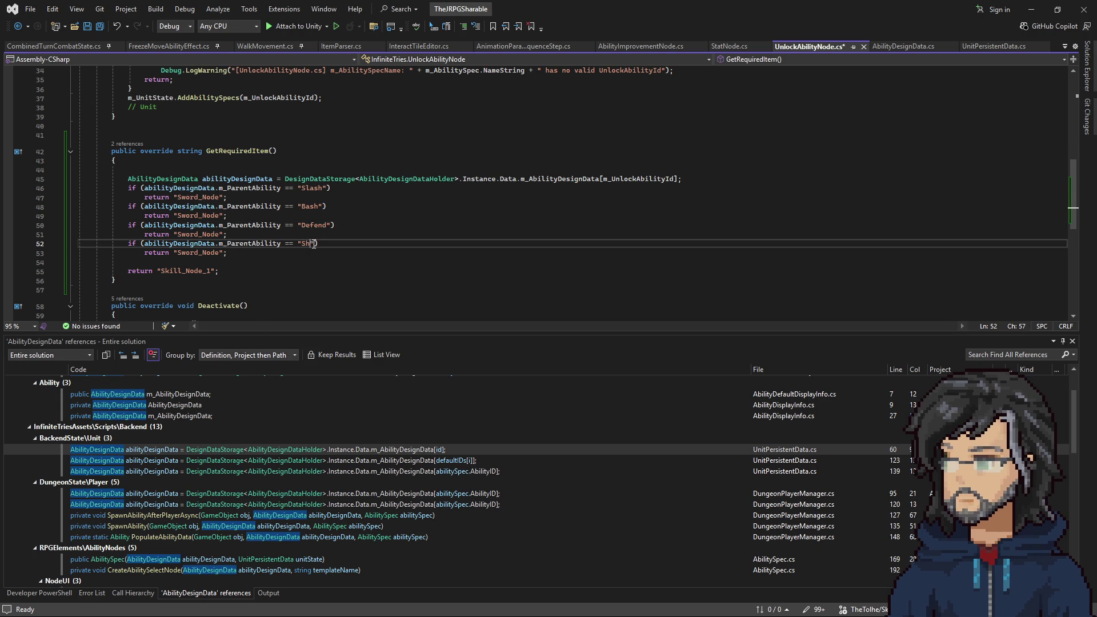
Set the return values to Mace_Node, Shield_Node and Staff_Node, save, and delete the empty line
{"action": "double_click", "coordinate": [182, 254]}
{"action": "left_click", "coordinate": [191, 254]}
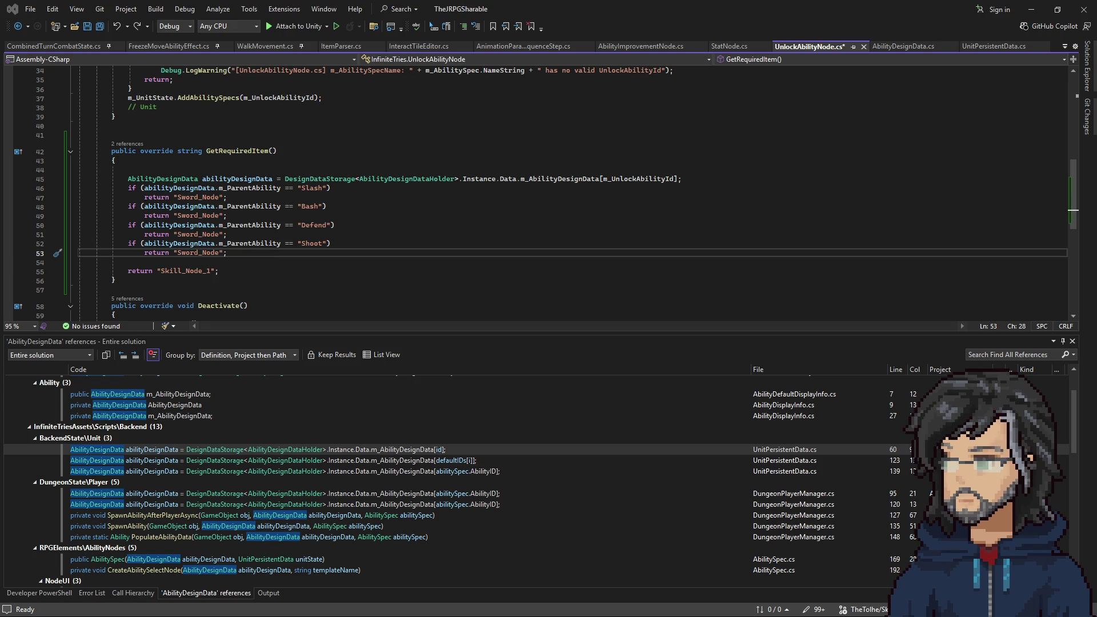
{"action": "double_click", "coordinate": [197, 215]}
{"action": "type", "text": "Mace_Node"}
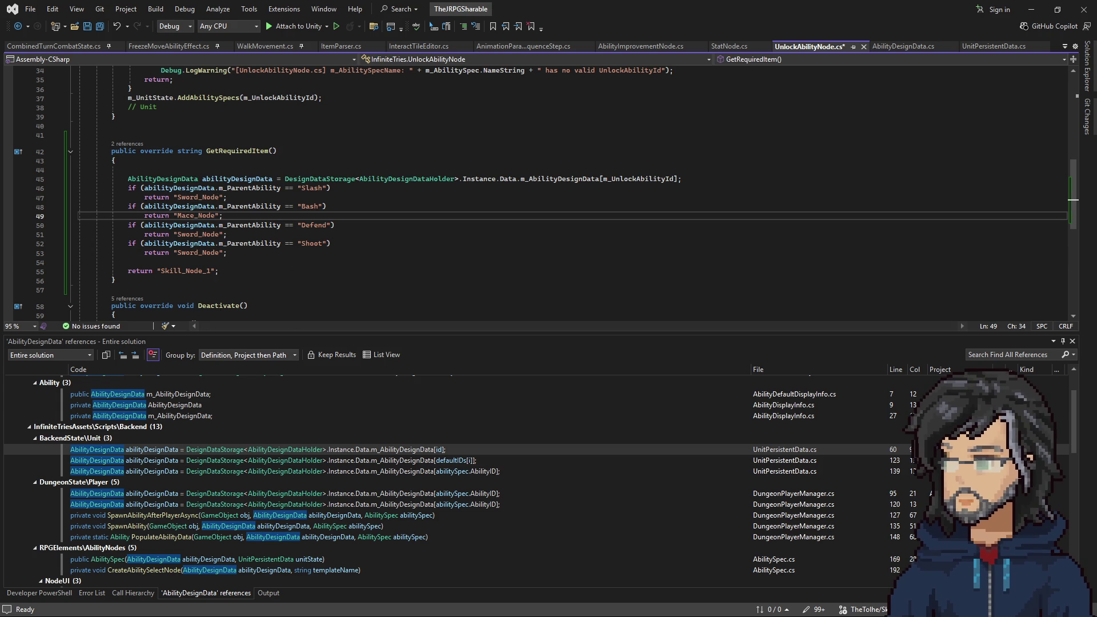
{"action": "double_click", "coordinate": [185, 233]}
{"action": "type", "text": "Shield_Node"}
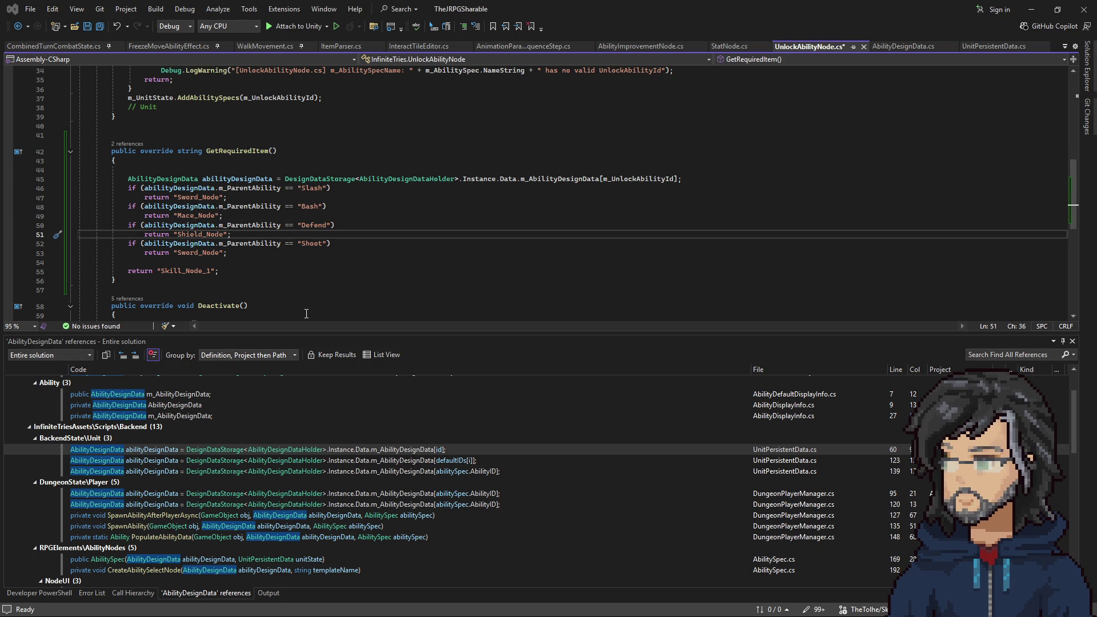
{"action": "double_click", "coordinate": [197, 253]}
{"action": "type", "text": "Staff_Node"}
{"action": "key", "text": "ctrl+s"}
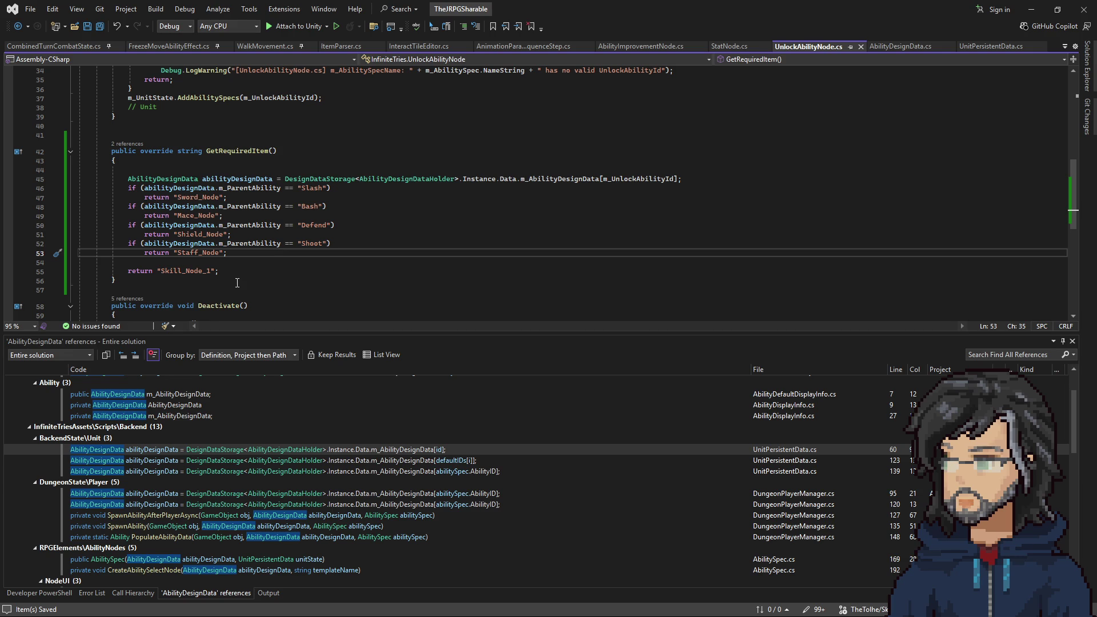
{"action": "left_click", "coordinate": [176, 159]}
{"action": "key", "text": "Delete"}
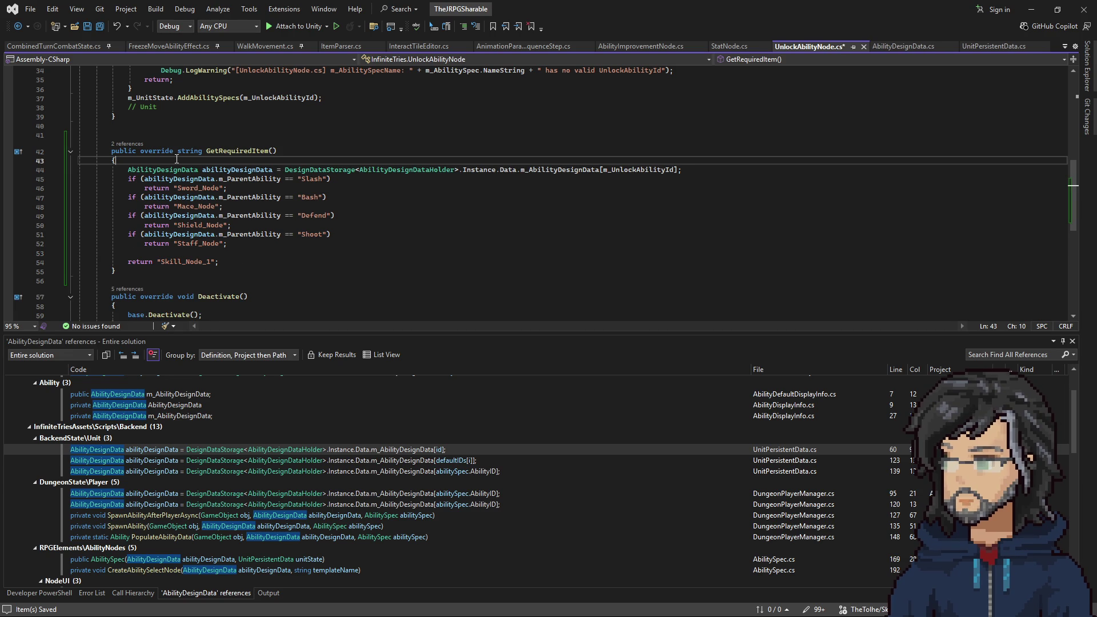
Switch to Unity and check the Console for compile messages
{"action": "left_click", "coordinate": [1031, 9]}
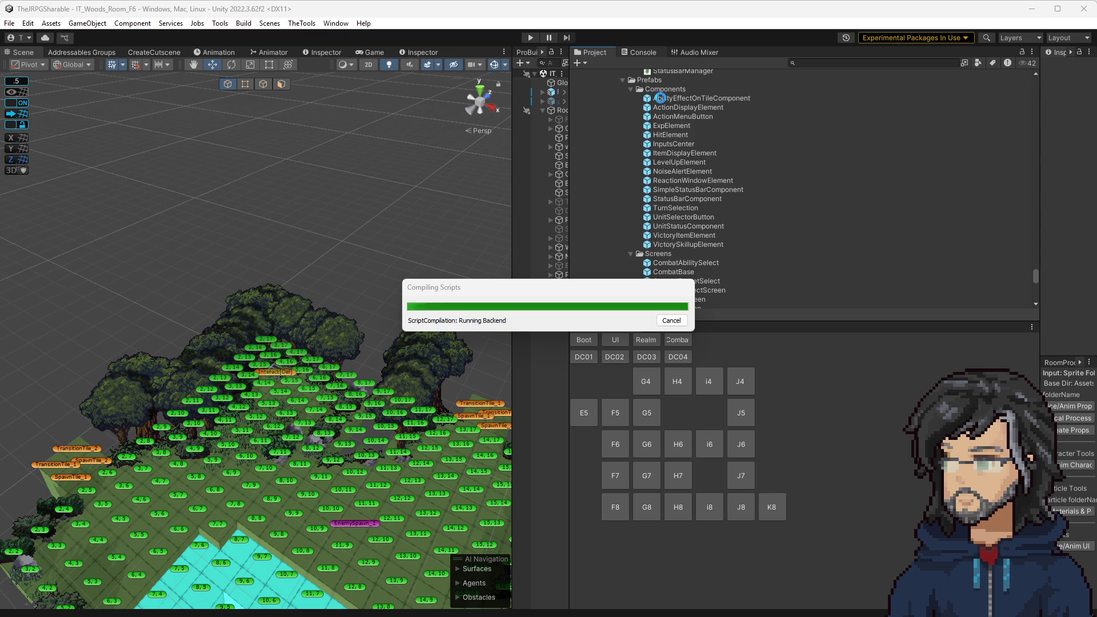
{"action": "left_click", "coordinate": [636, 53]}
{"action": "left_click", "coordinate": [592, 52]}
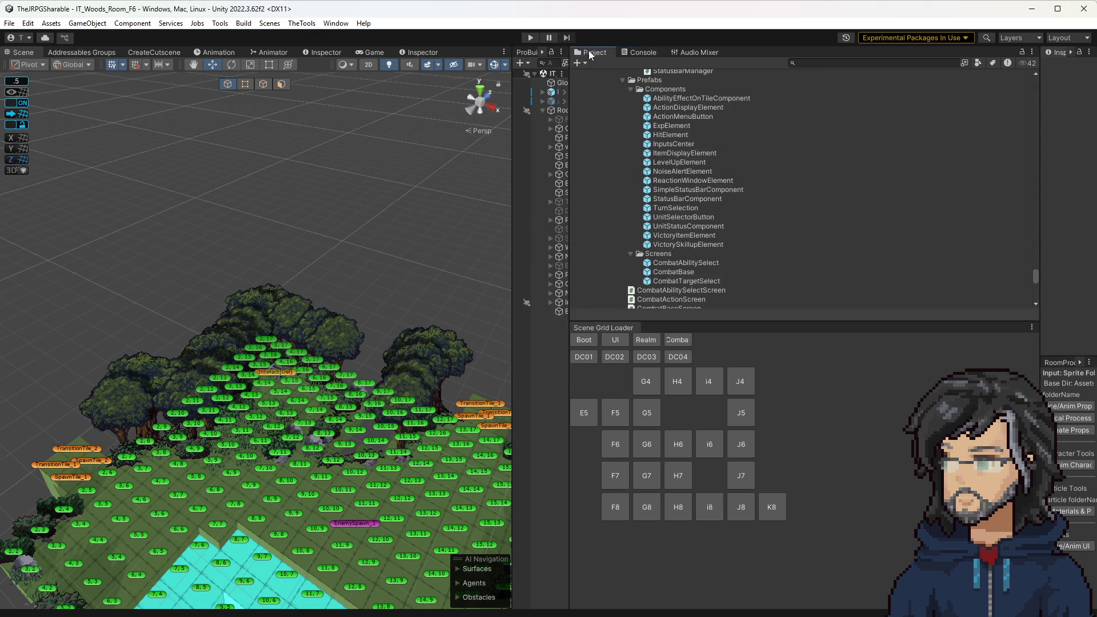
Rename the F6 room's Interact[Def] prop to Interact[StaggerPow_Node]
{"action": "left_click", "coordinate": [276, 377]}
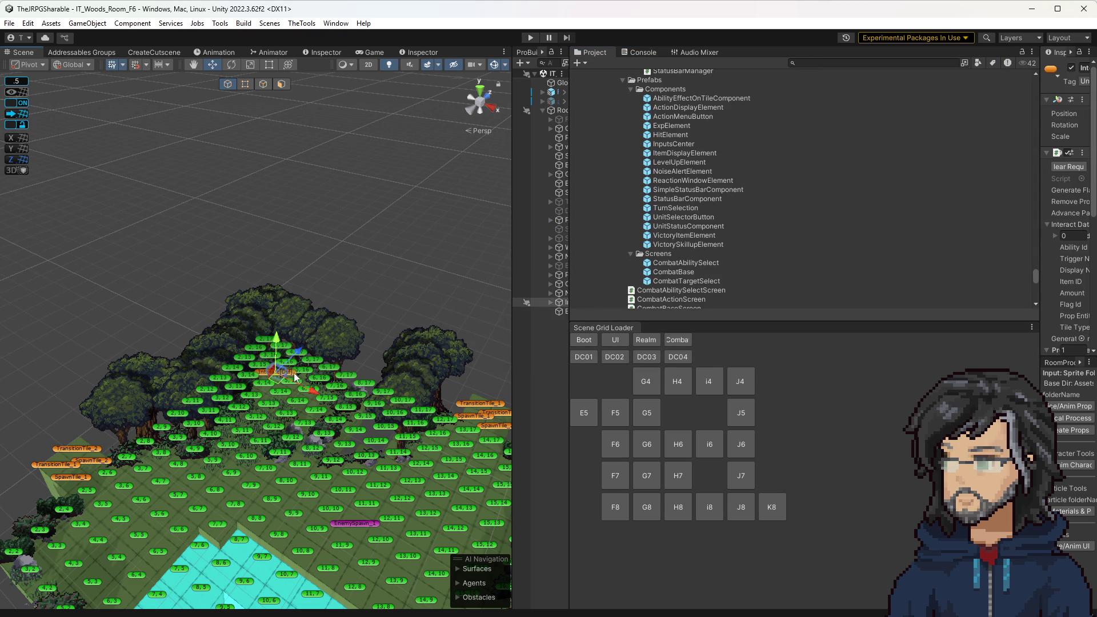
{"action": "left_click_drag", "start_coordinate": [1040, 179], "coordinate": [750, 180]}
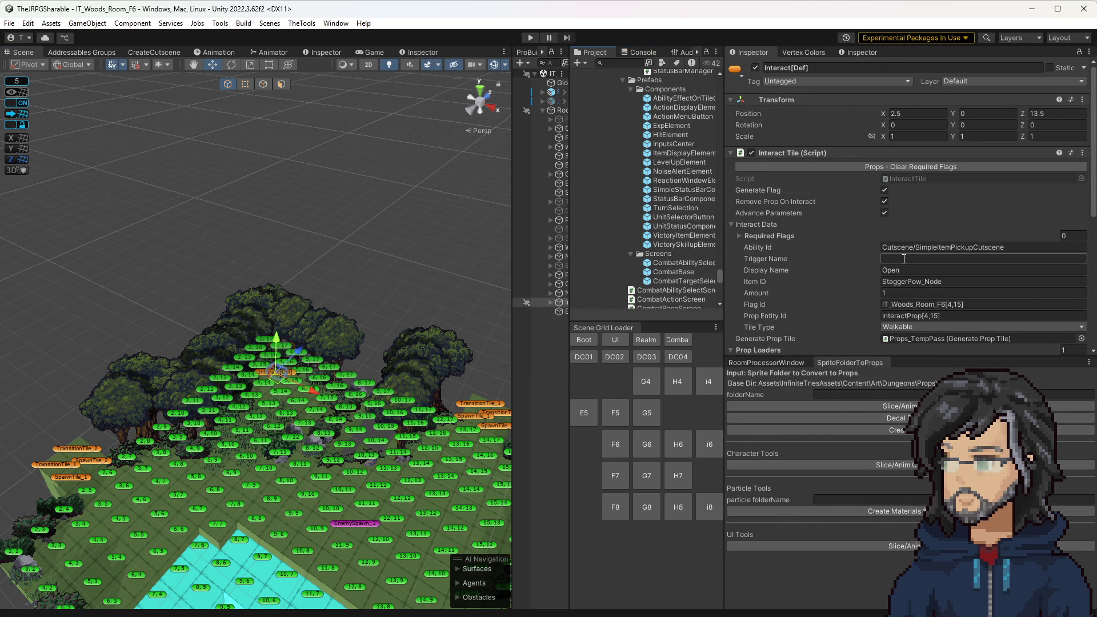
{"action": "double_click", "coordinate": [801, 68]}
{"action": "type", "text": "StaggerPow_Node"}
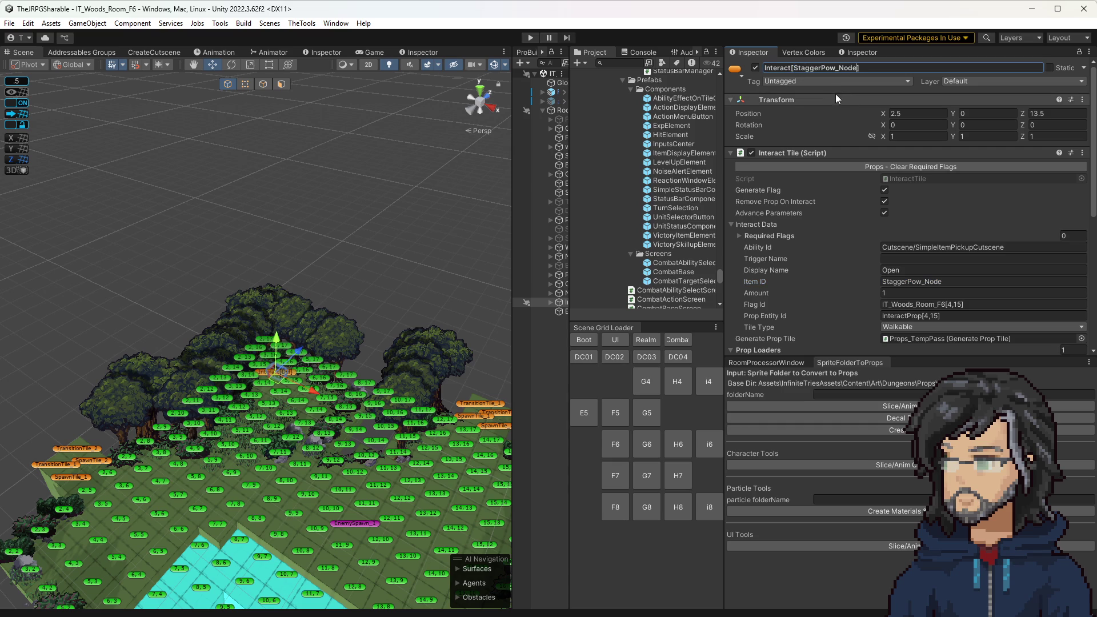
{"action": "key", "text": "Return"}
{"action": "left_click_drag", "start_coordinate": [383, 308], "coordinate": [403, 218]}
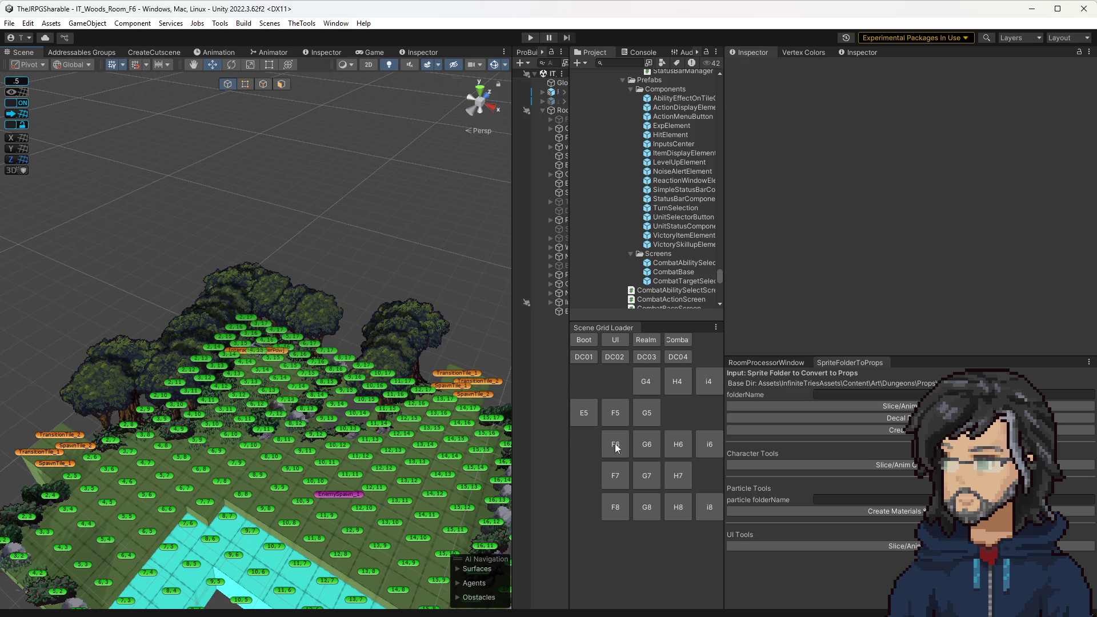
Load the H8, H6 and G6 woods rooms in turn, ending on IT_Woods_Room_G7
{"action": "left_click", "coordinate": [683, 506]}
{"action": "left_click", "coordinate": [677, 444]}
{"action": "left_click", "coordinate": [644, 453]}
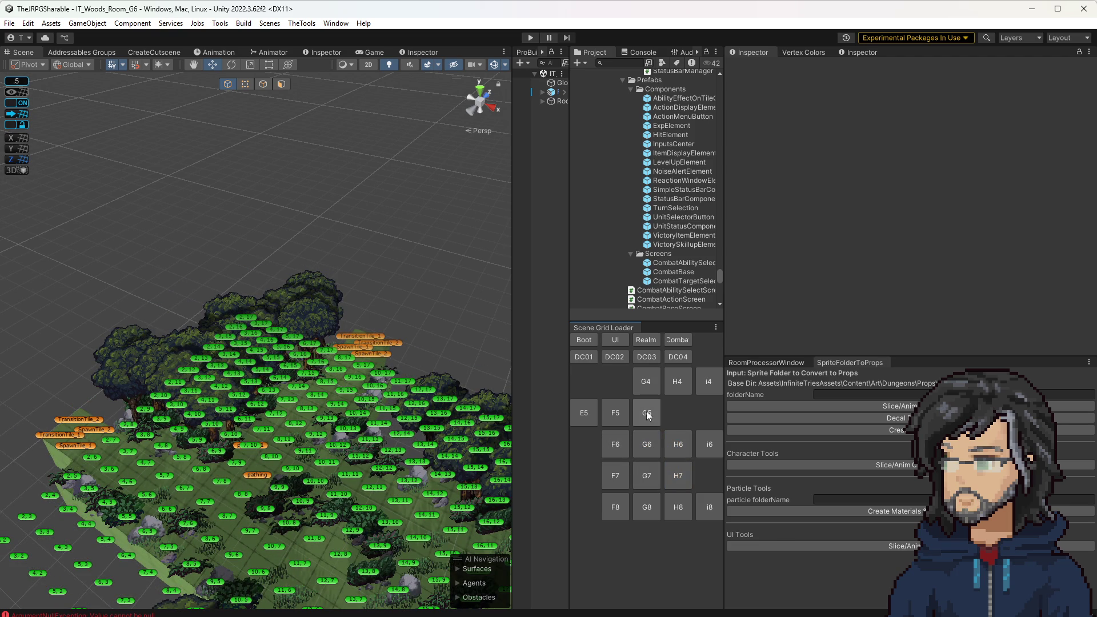
{"action": "left_click", "coordinate": [648, 476]}
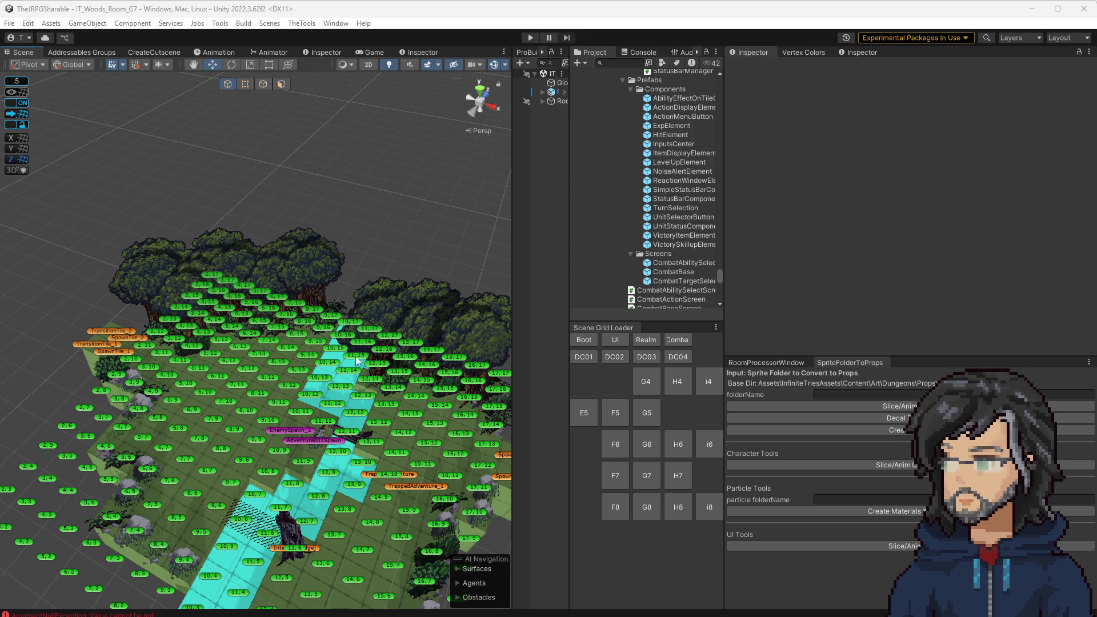
Review the G7 and H6 woods rooms, then load IT_Goddess_Realm
{"action": "left_click", "coordinate": [640, 478]}
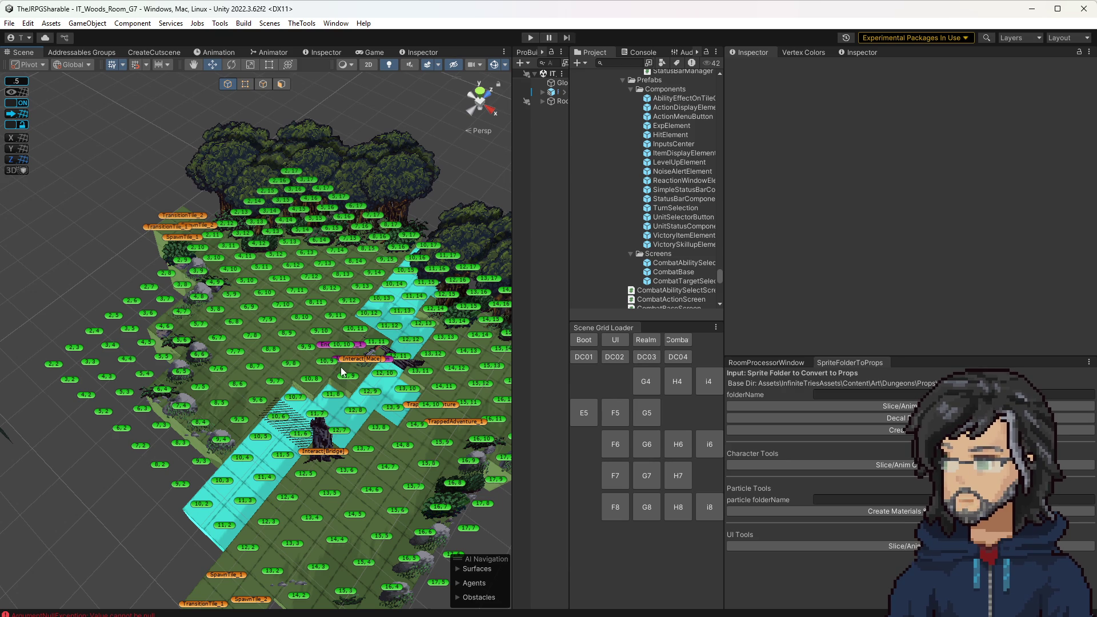
{"action": "left_click_drag", "start_coordinate": [341, 364], "coordinate": [380, 395]}
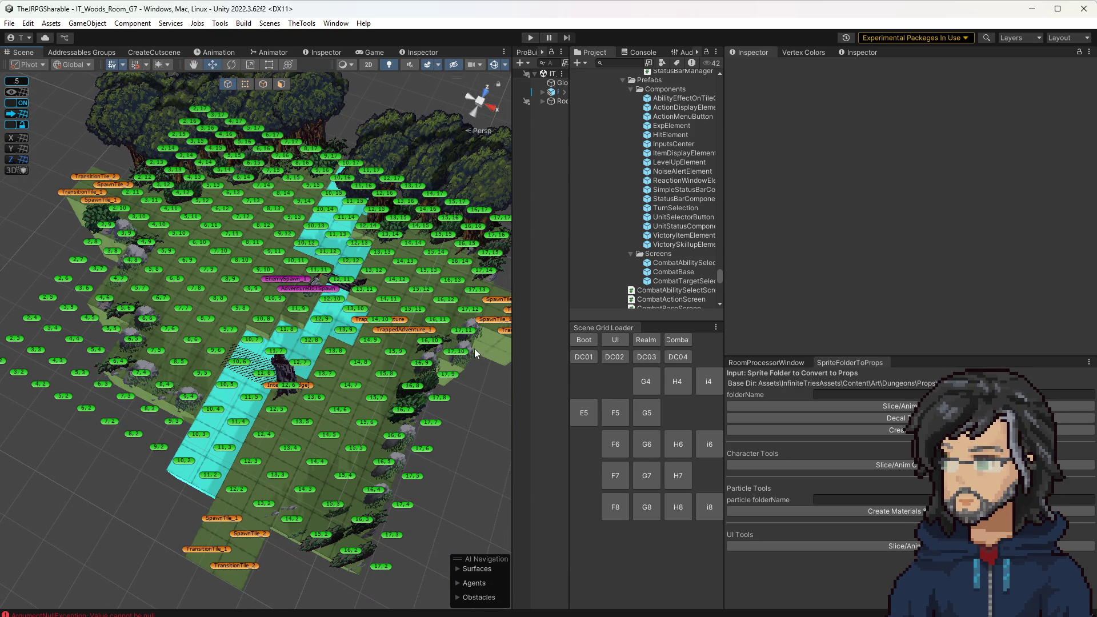
{"action": "left_click", "coordinate": [666, 451]}
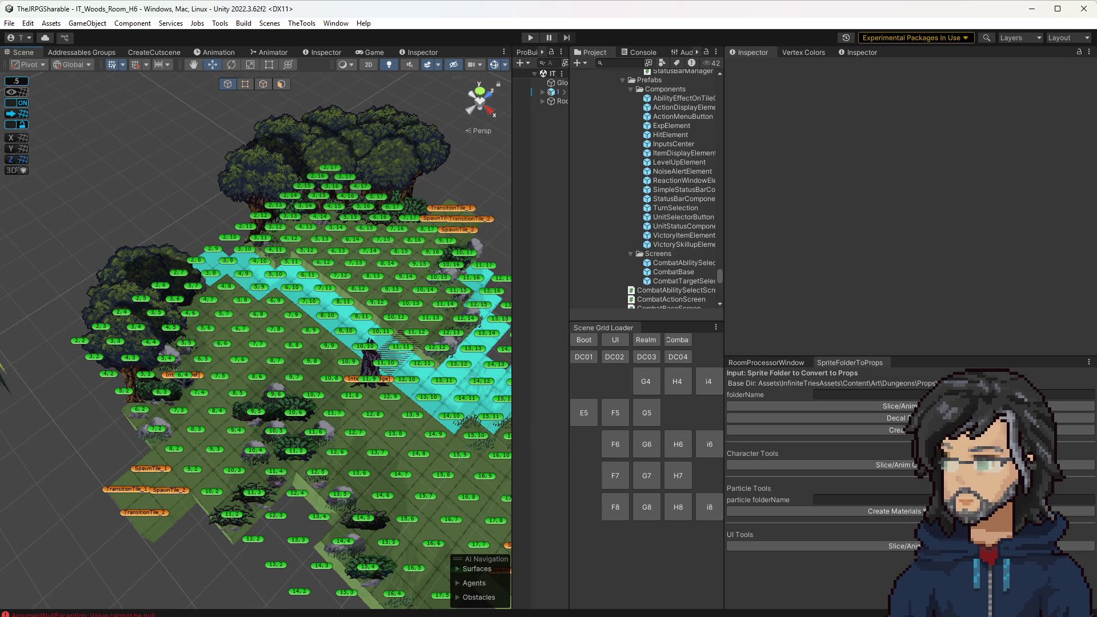
{"action": "left_click", "coordinate": [644, 479]}
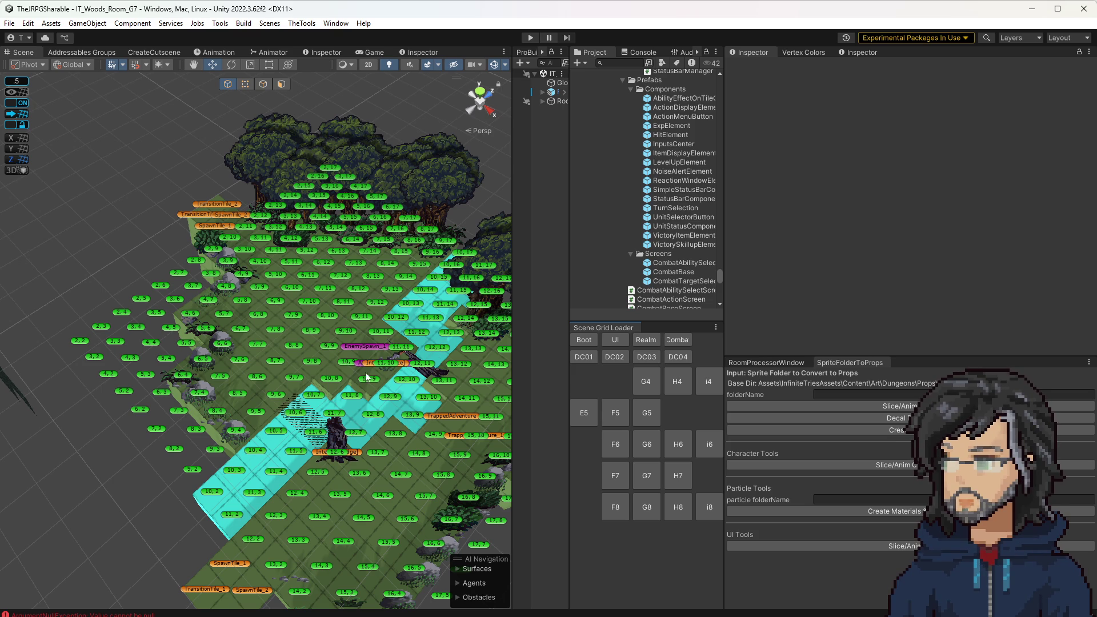
{"action": "left_click", "coordinate": [643, 340]}
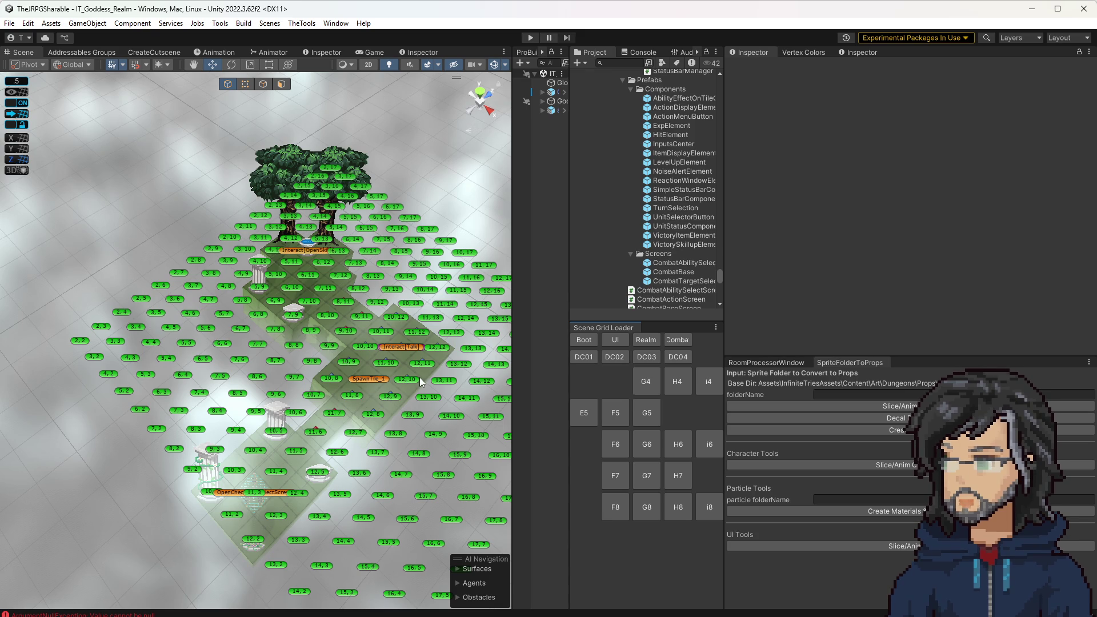
{"action": "left_click", "coordinate": [676, 445]}
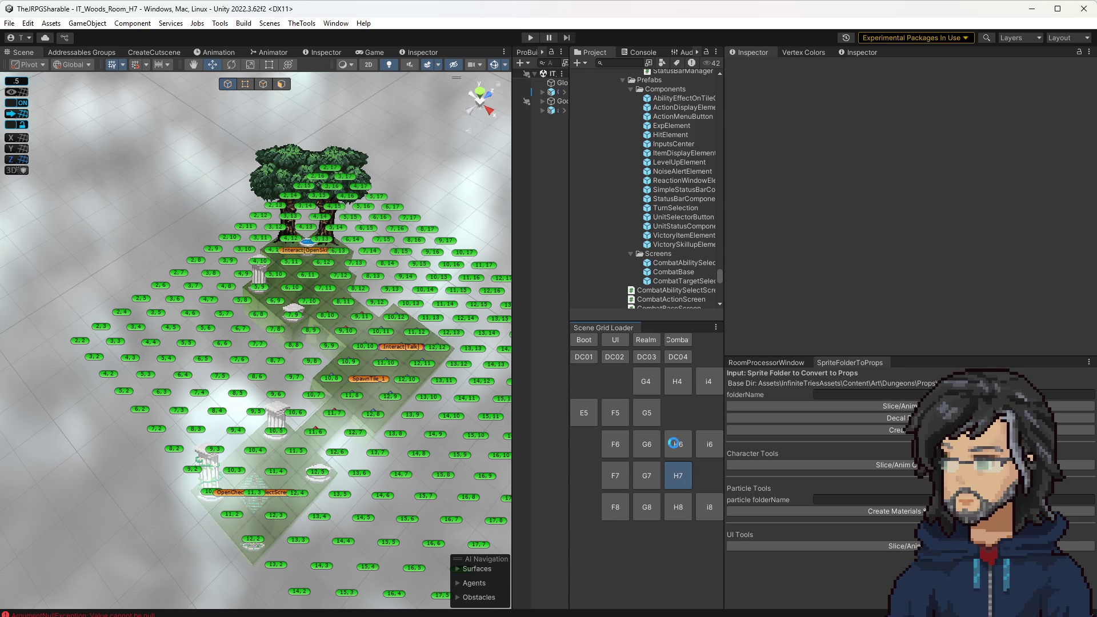
{"action": "left_click", "coordinate": [652, 444]}
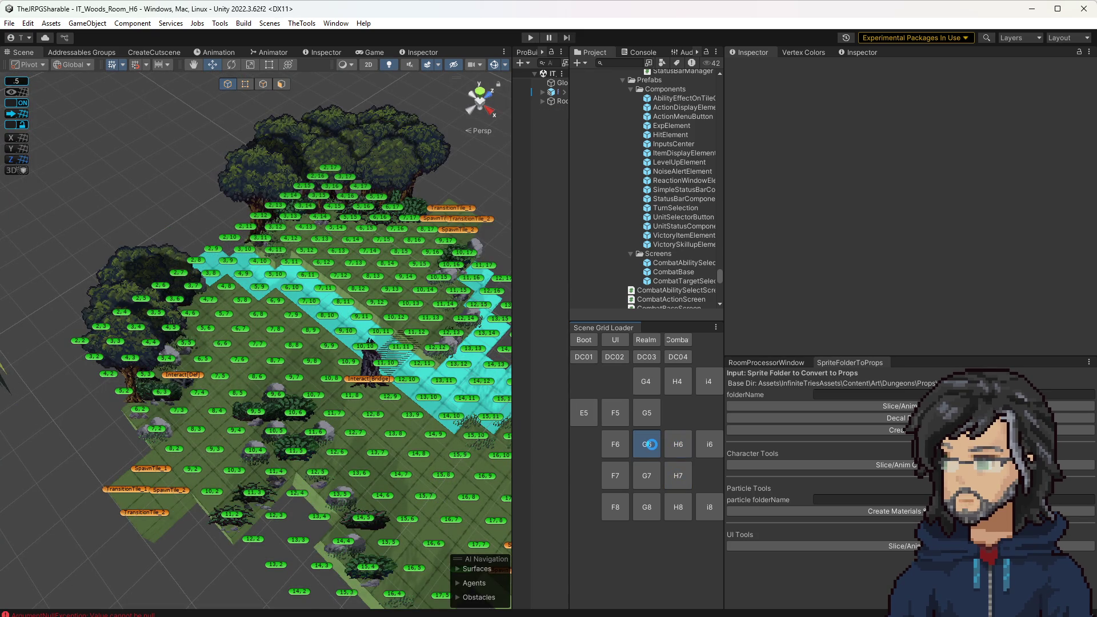
{"action": "left_click", "coordinate": [640, 467]}
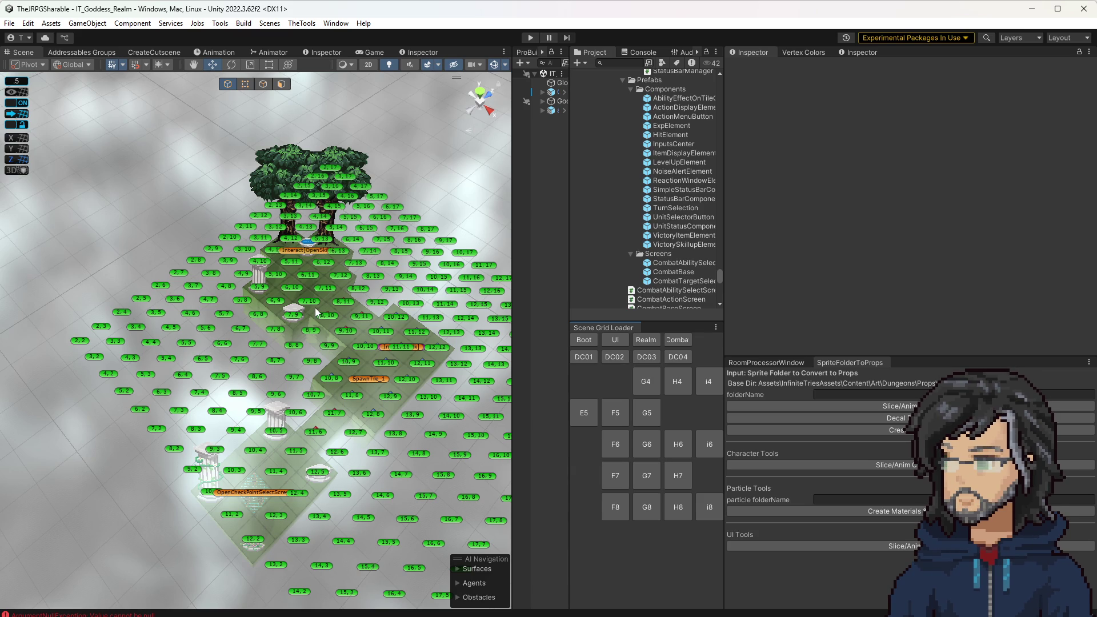
{"action": "left_click", "coordinate": [622, 501]}
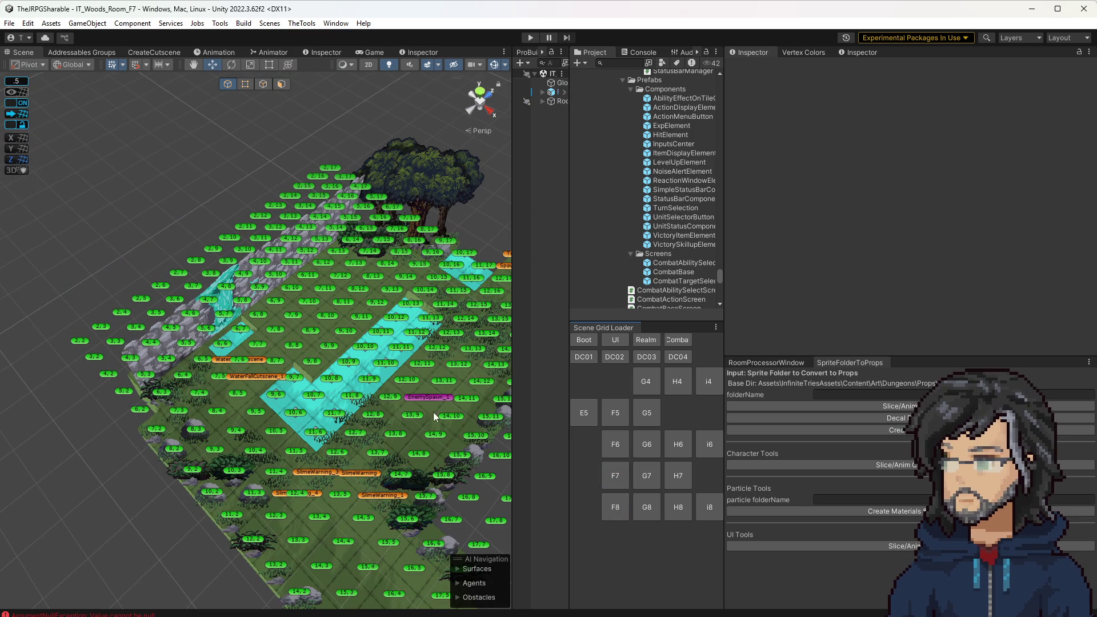
{"action": "left_click", "coordinate": [645, 474]}
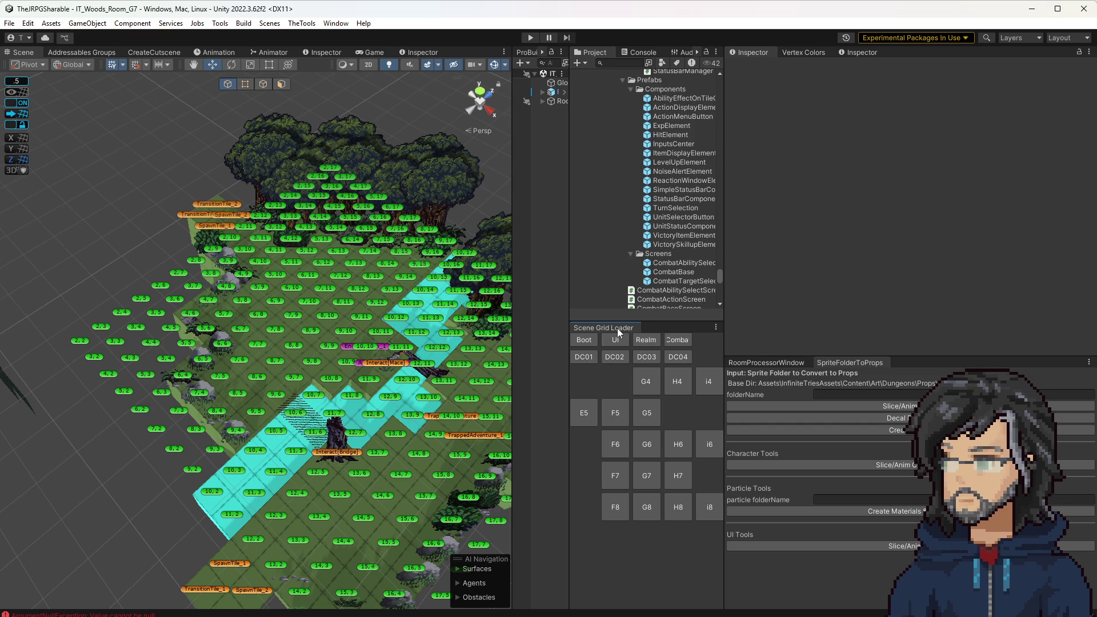
{"action": "left_click_drag", "start_coordinate": [376, 433], "coordinate": [403, 413]}
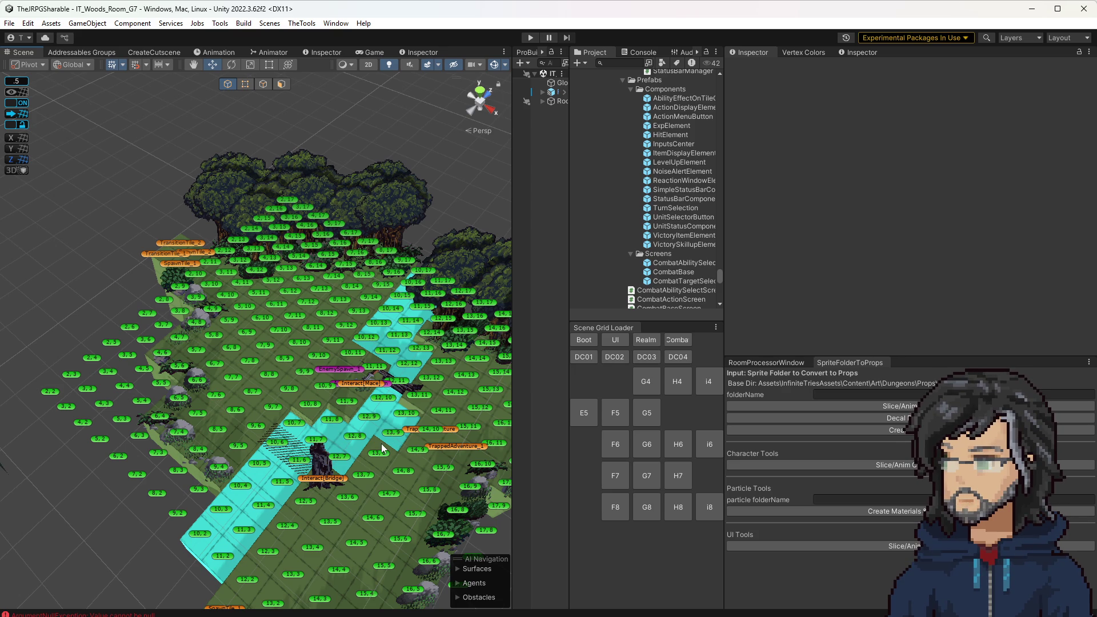
{"action": "left_click_drag", "start_coordinate": [407, 435], "coordinate": [374, 444]}
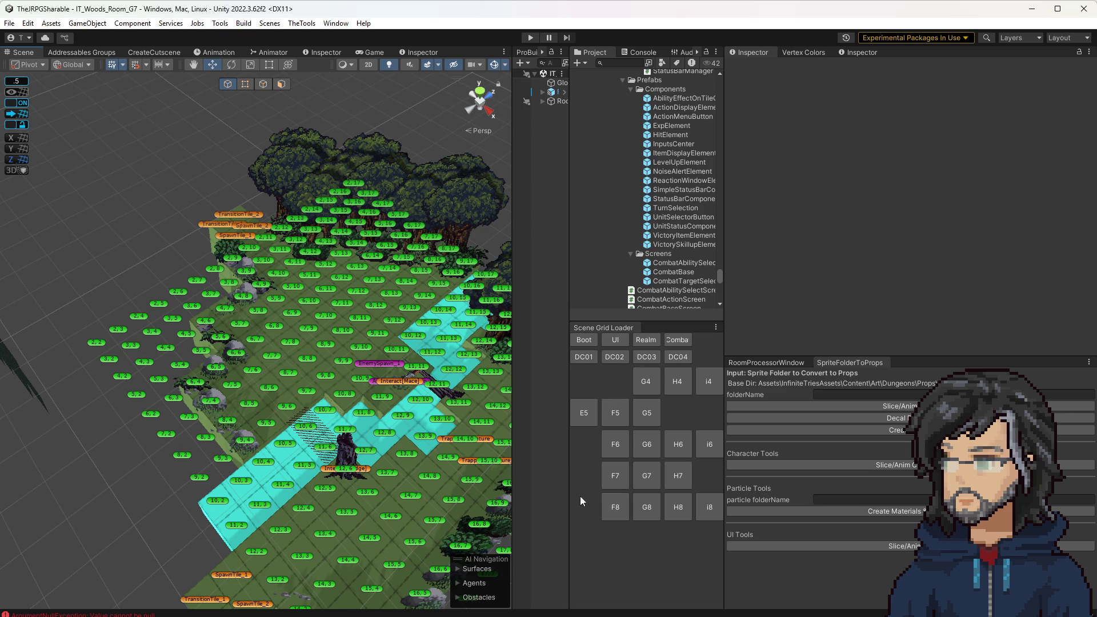
{"action": "left_click_drag", "start_coordinate": [408, 467], "coordinate": [435, 465]}
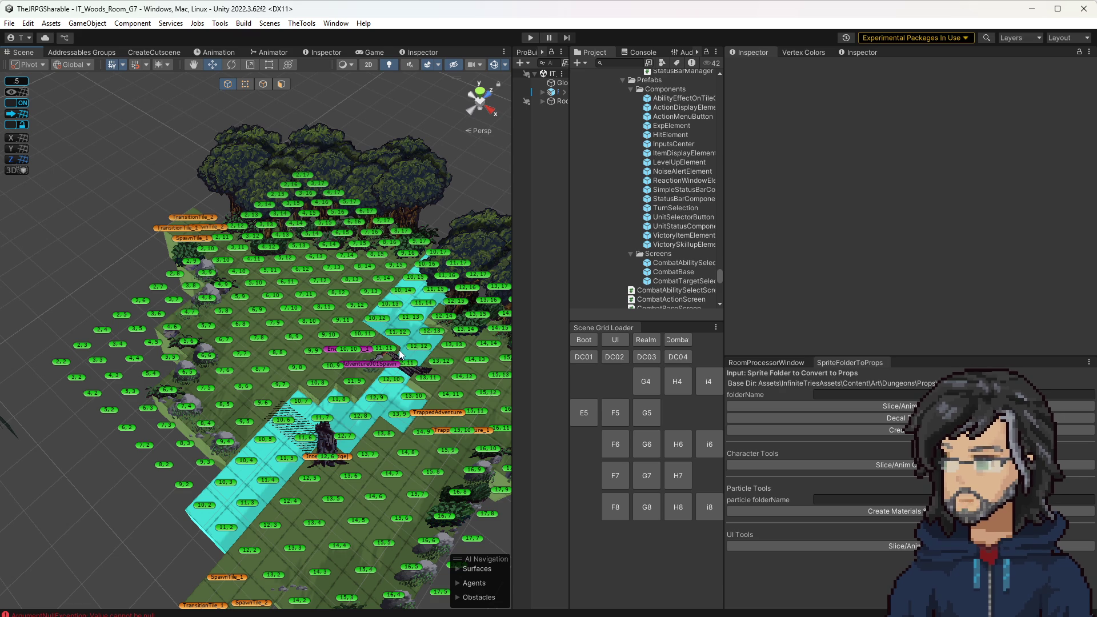
{"action": "left_click_drag", "start_coordinate": [354, 346], "coordinate": [304, 317], "text": "alt"}
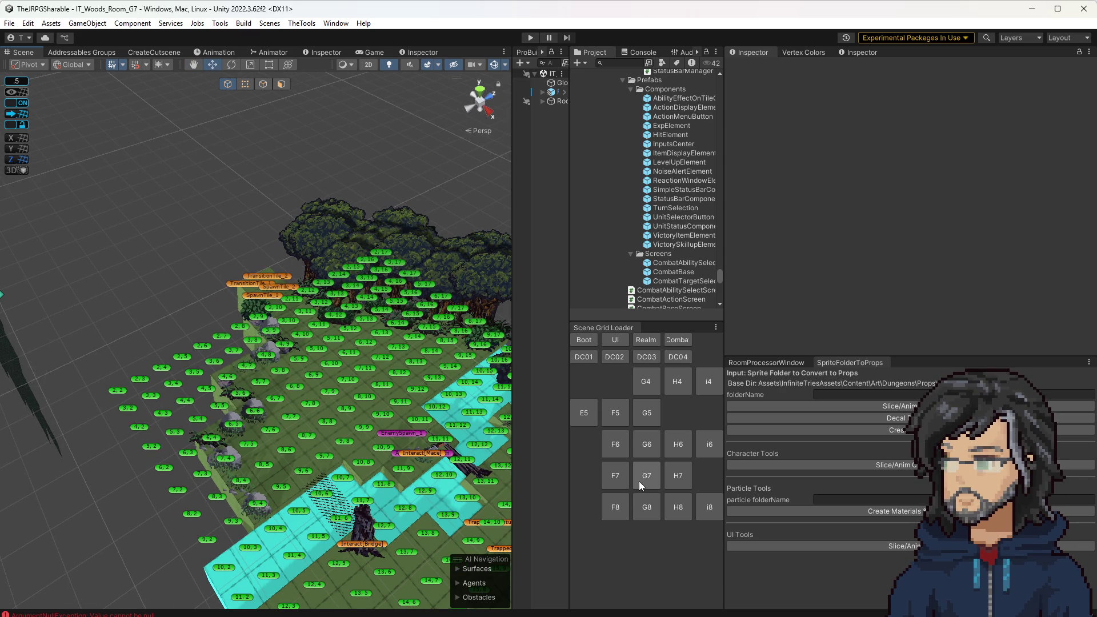
Step through rooms F8, G8, H8, H7, H6 and i6, widen the grid, and load J6
{"action": "left_click", "coordinate": [616, 517]}
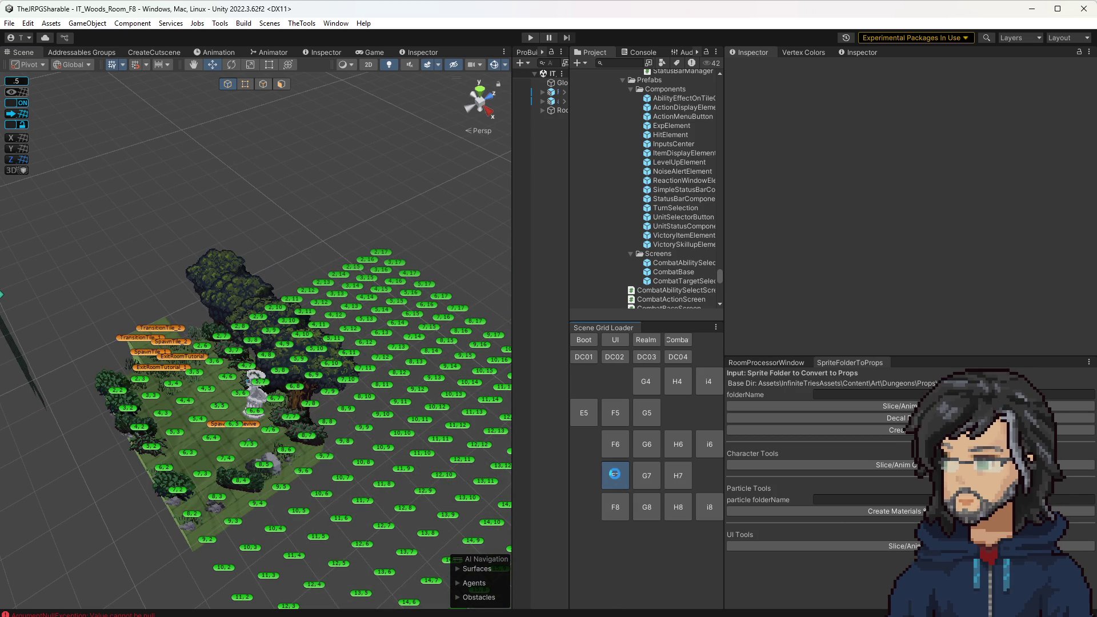
{"action": "left_click", "coordinate": [642, 474]}
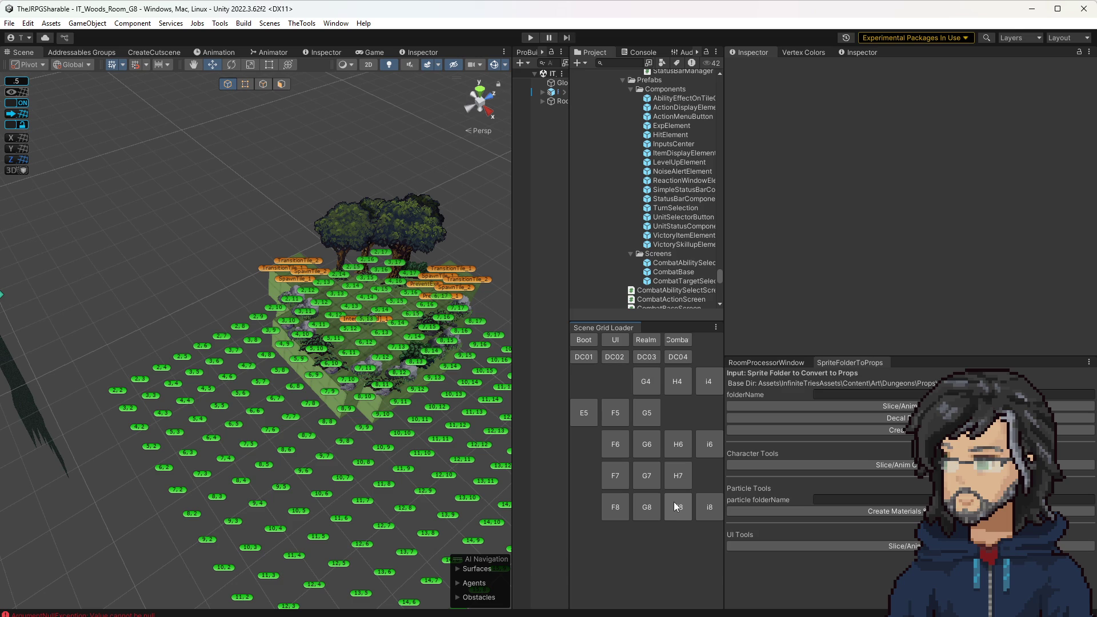
{"action": "left_click", "coordinate": [674, 502]}
{"action": "left_click", "coordinate": [675, 485]}
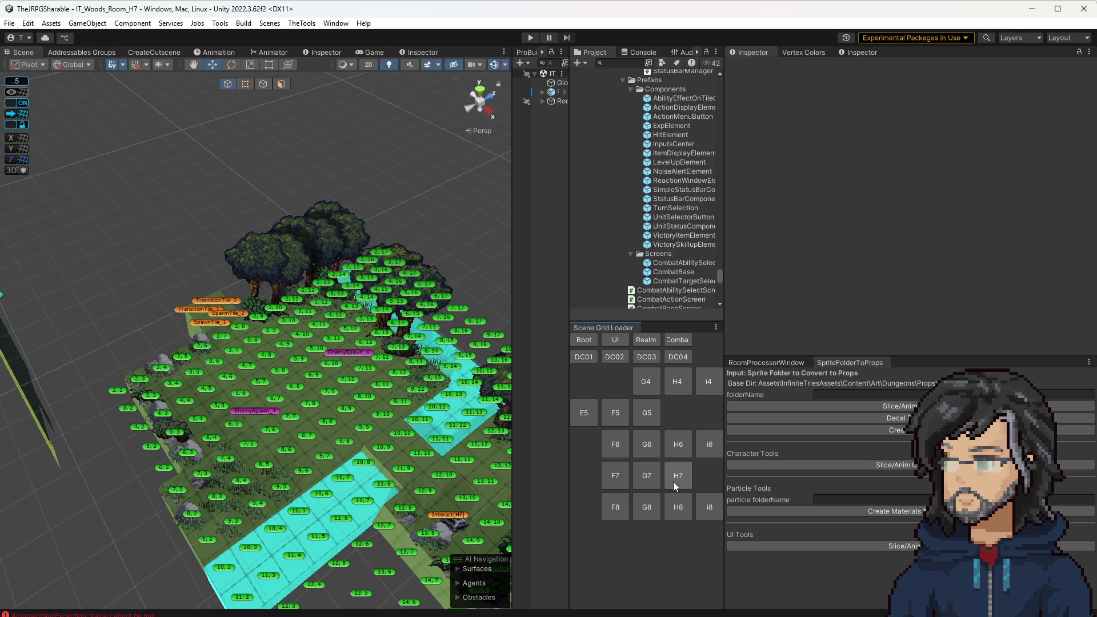
{"action": "left_click", "coordinate": [673, 447]}
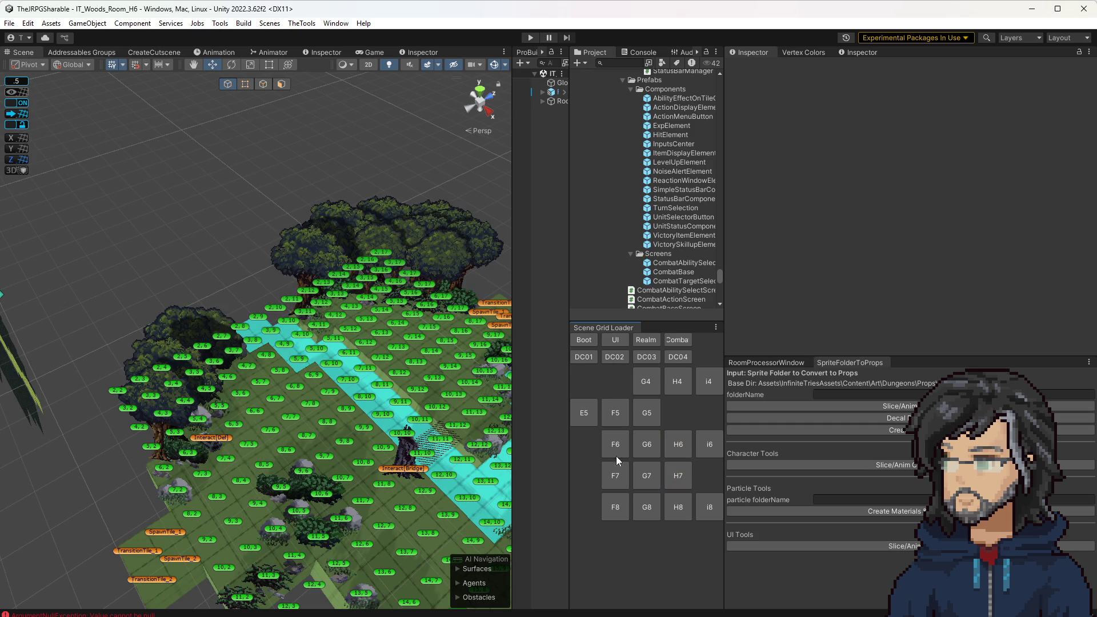
{"action": "left_click_drag", "start_coordinate": [399, 448], "coordinate": [413, 445]}
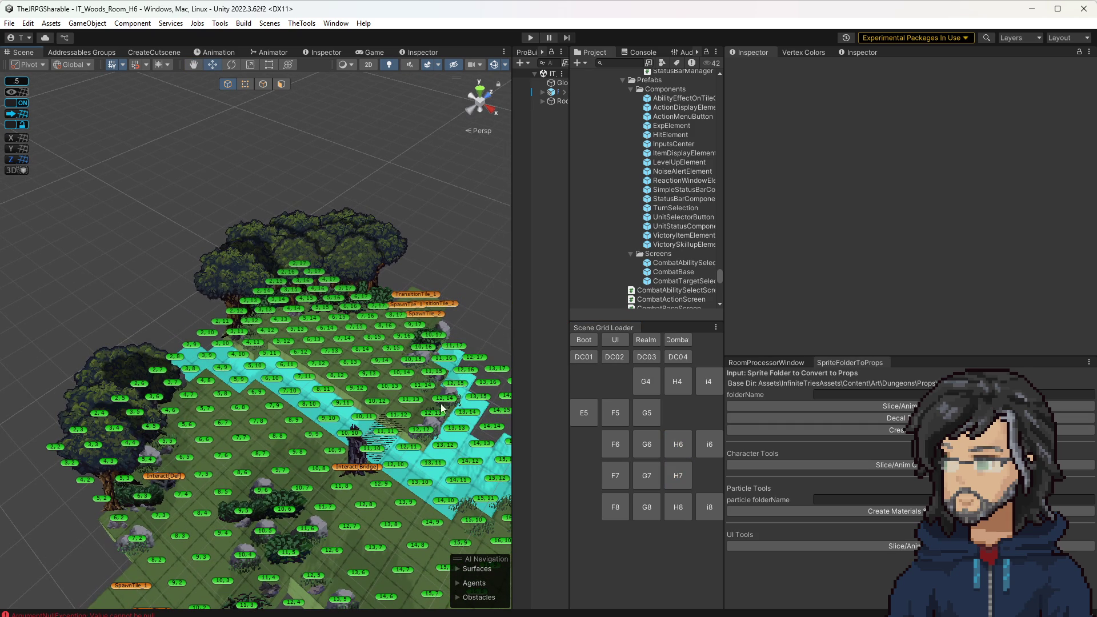
{"action": "left_click", "coordinate": [679, 447]}
{"action": "left_click", "coordinate": [709, 443]}
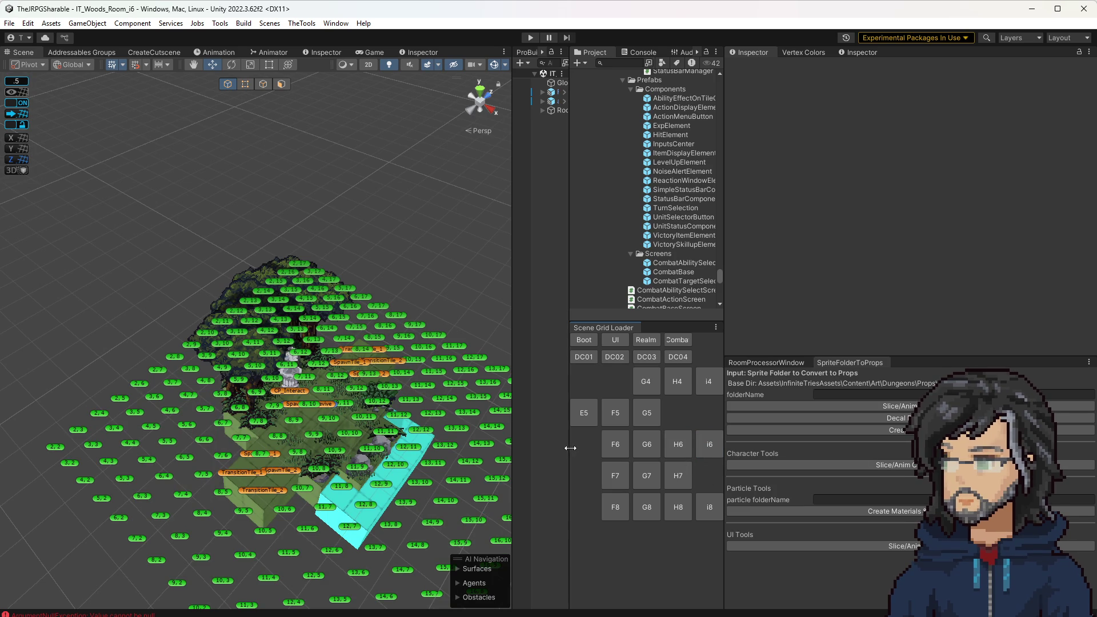
{"action": "left_click_drag", "start_coordinate": [569, 449], "coordinate": [500, 451]}
{"action": "left_click", "coordinate": [662, 445]}
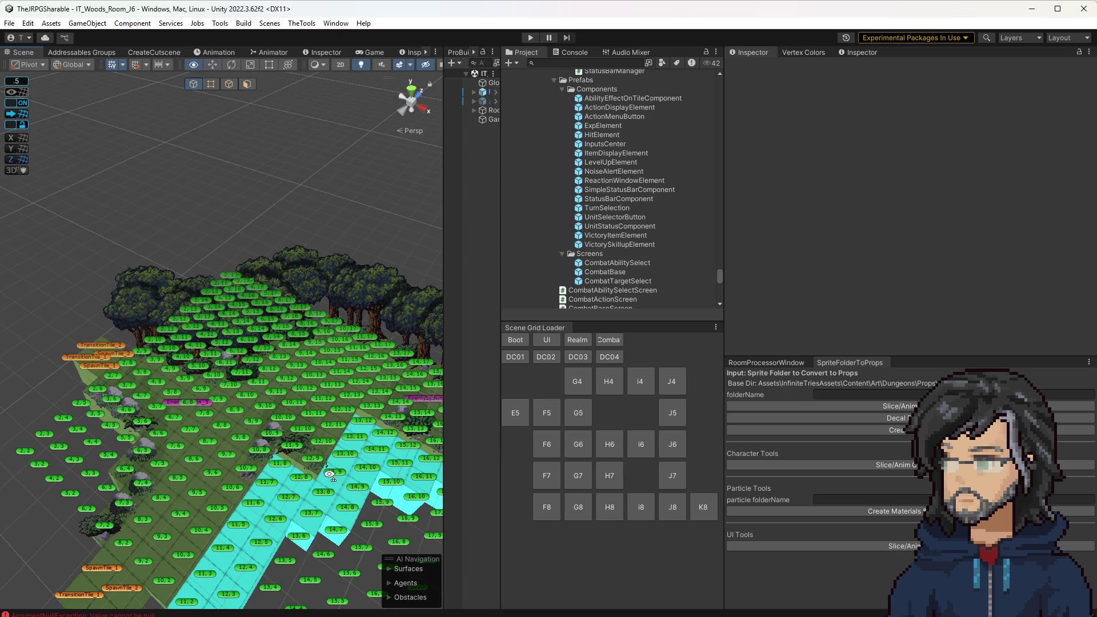
Pan the J6 view, glance at room G4, then load IT_Woods_Room_F6
{"action": "left_click_drag", "start_coordinate": [328, 475], "coordinate": [339, 506]}
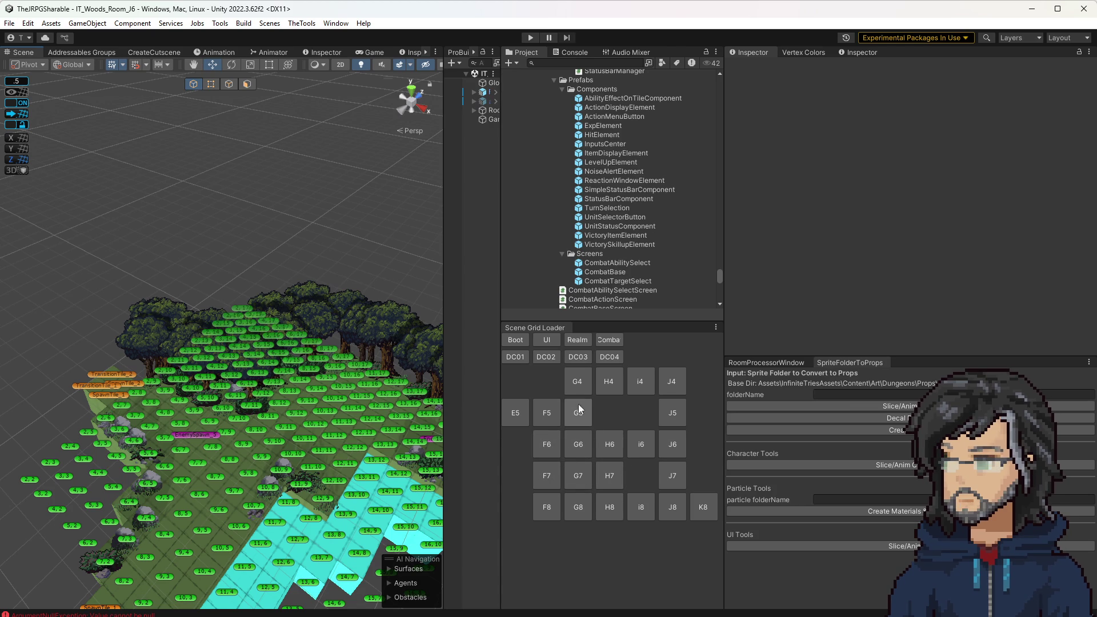
{"action": "left_click", "coordinate": [583, 382]}
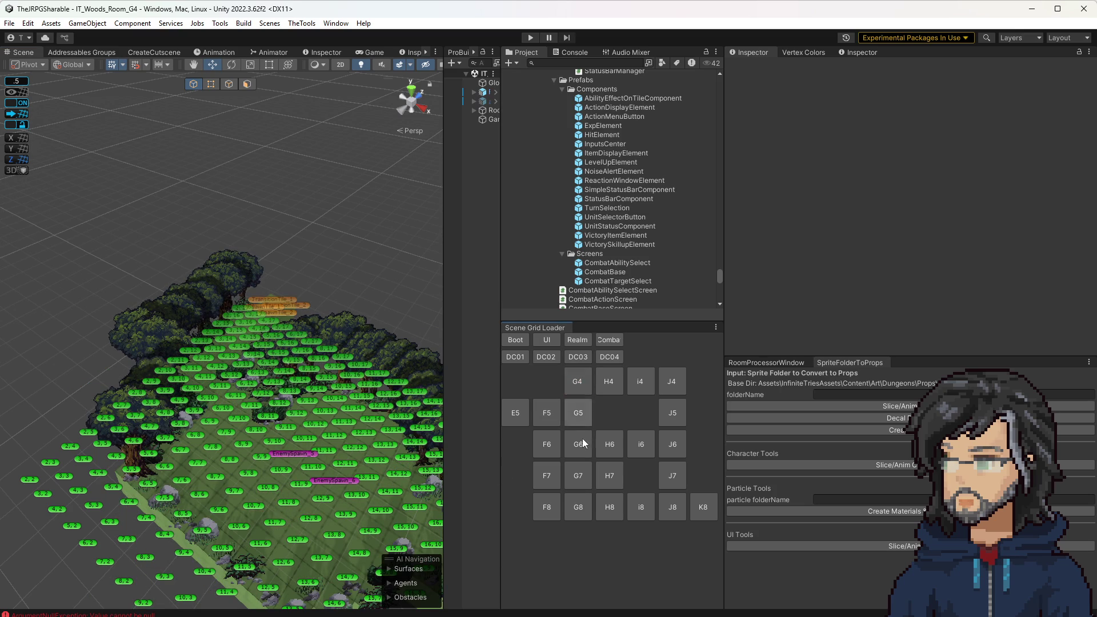
{"action": "left_click", "coordinate": [547, 446]}
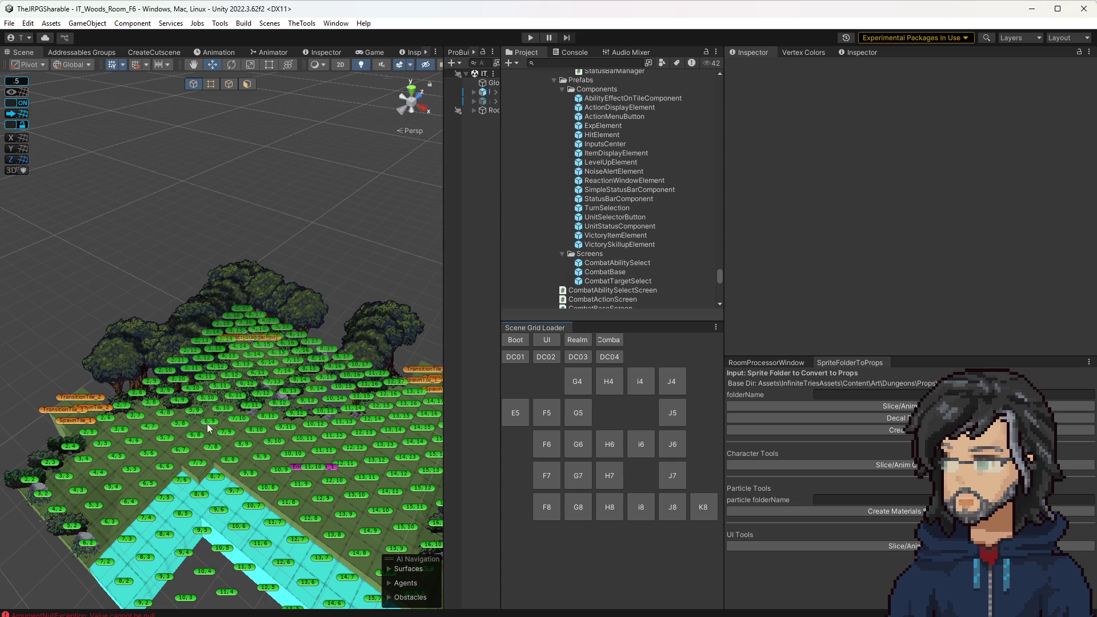
Check rooms H7 and G7 up close, then step through H8, H6 and G6
{"action": "mouse_move", "coordinate": [258, 438]}
{"action": "left_mouse_down"}
{"action": "mouse_move", "coordinate": [194, 434]}
{"action": "mouse_move", "coordinate": [226, 436]}
{"action": "left_mouse_up"}
{"action": "left_click", "coordinate": [609, 475]}
{"action": "left_click", "coordinate": [577, 473]}
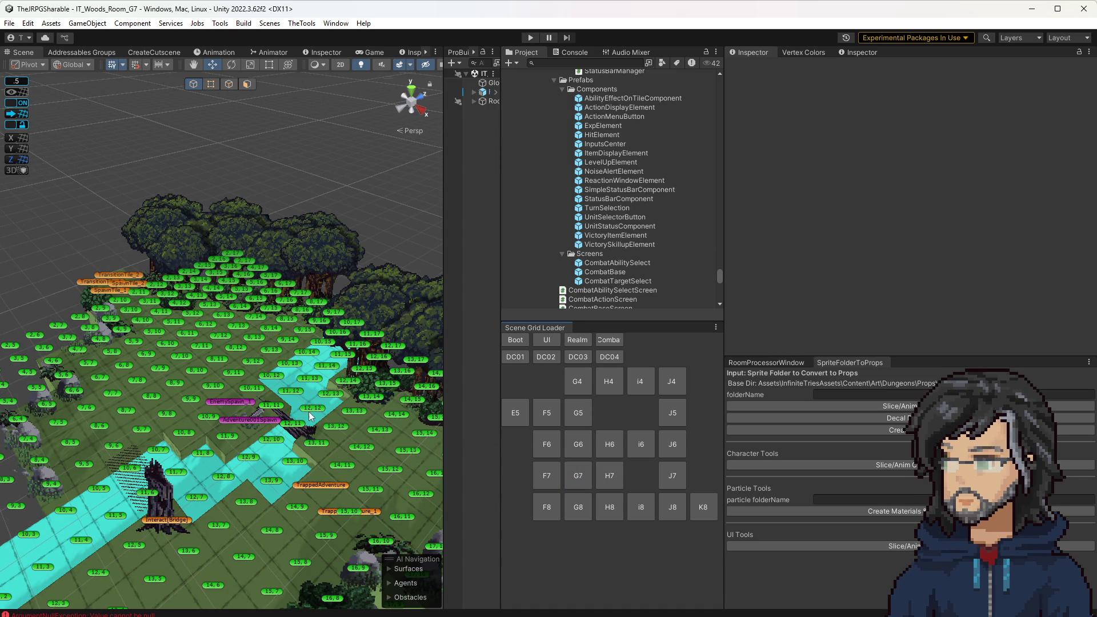
{"action": "left_click_drag", "start_coordinate": [322, 383], "coordinate": [305, 402]}
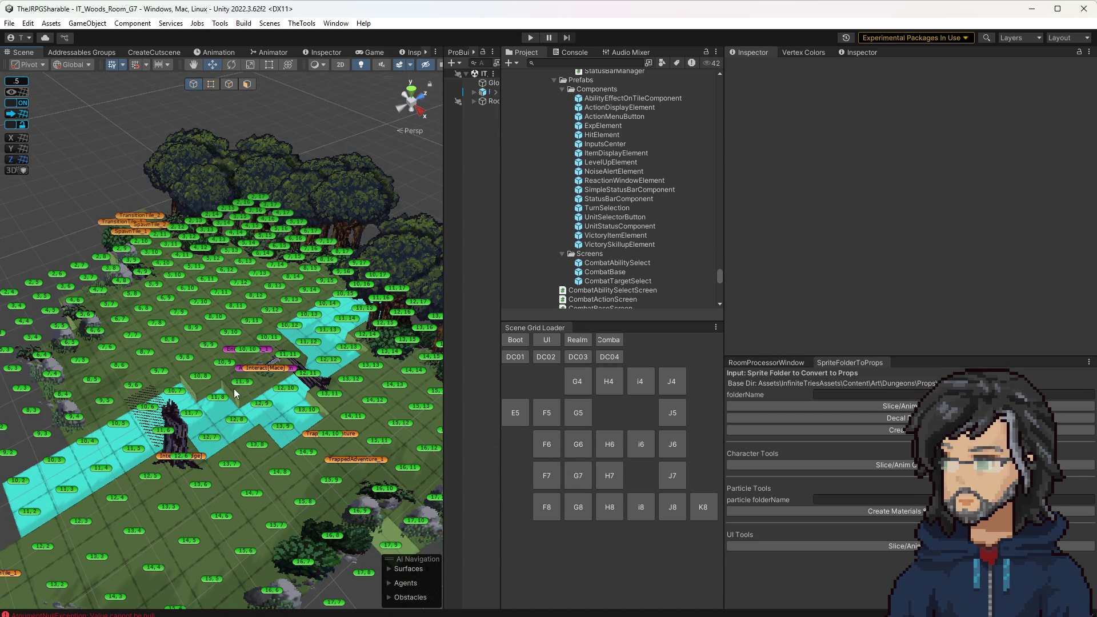
{"action": "left_click_drag", "start_coordinate": [238, 424], "coordinate": [425, 444]}
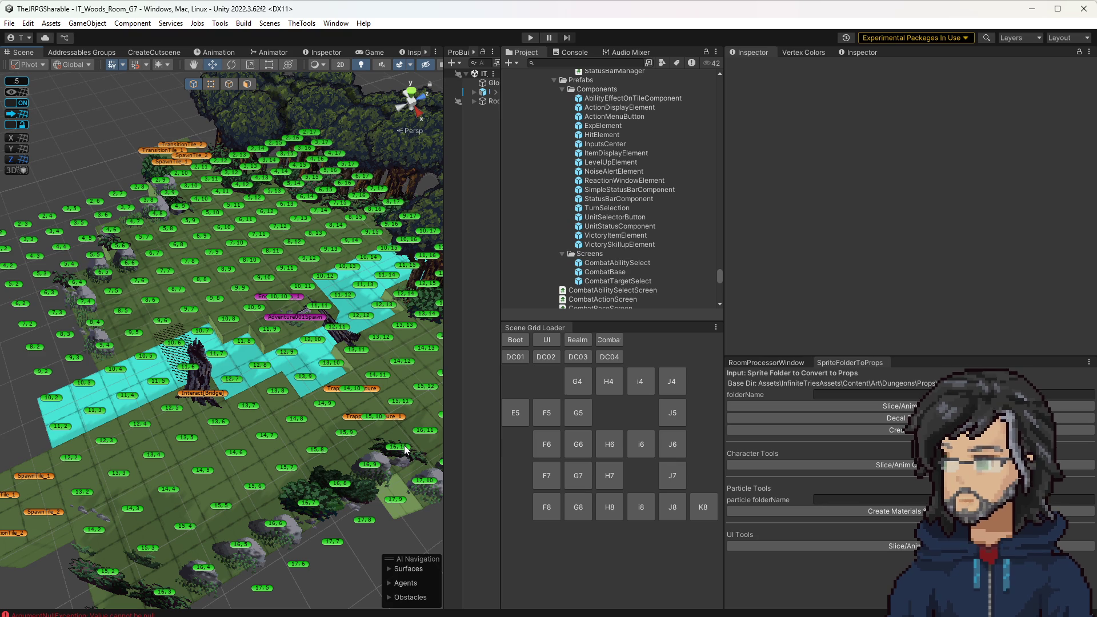
{"action": "left_click", "coordinate": [598, 506]}
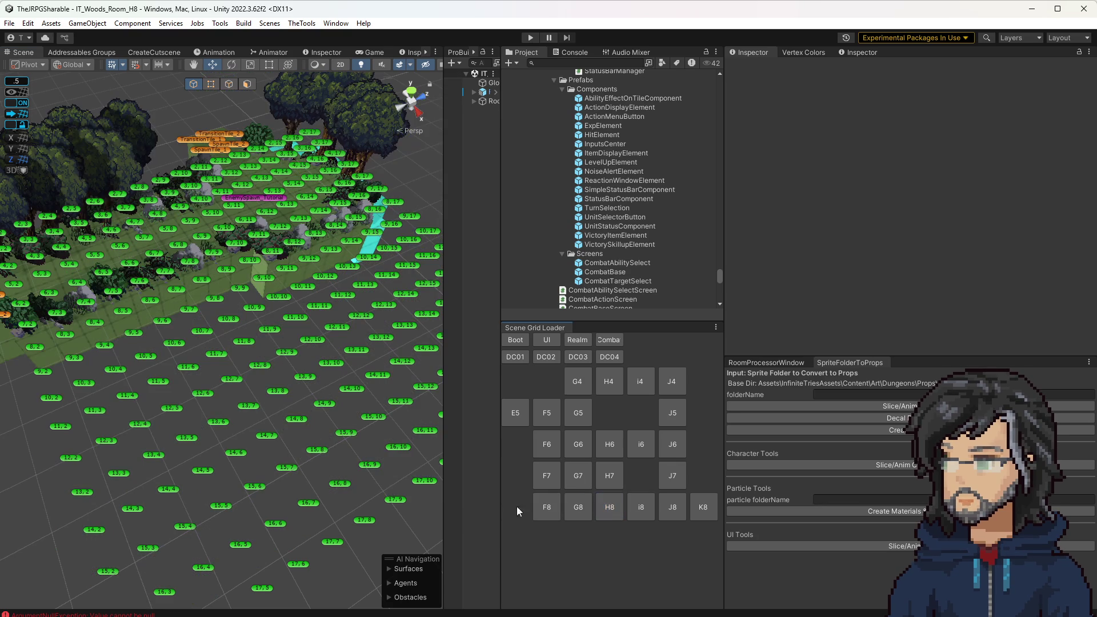
{"action": "left_click", "coordinate": [602, 443]}
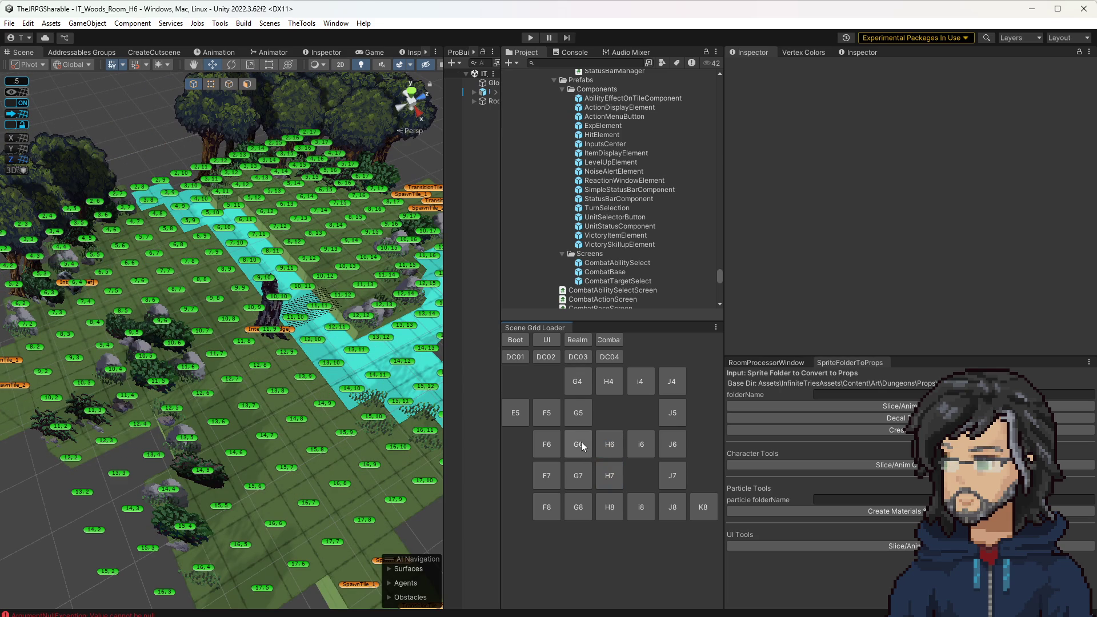
{"action": "left_click", "coordinate": [582, 447]}
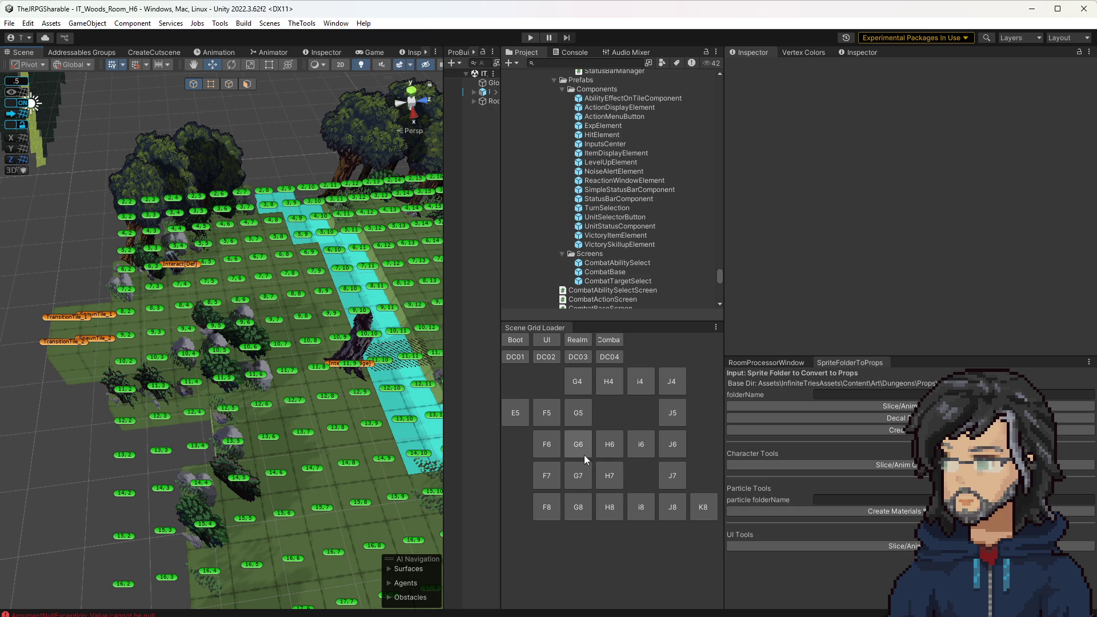
Return to G7 to inspect the whole room, then load H6 and G6
{"action": "left_click", "coordinate": [580, 473]}
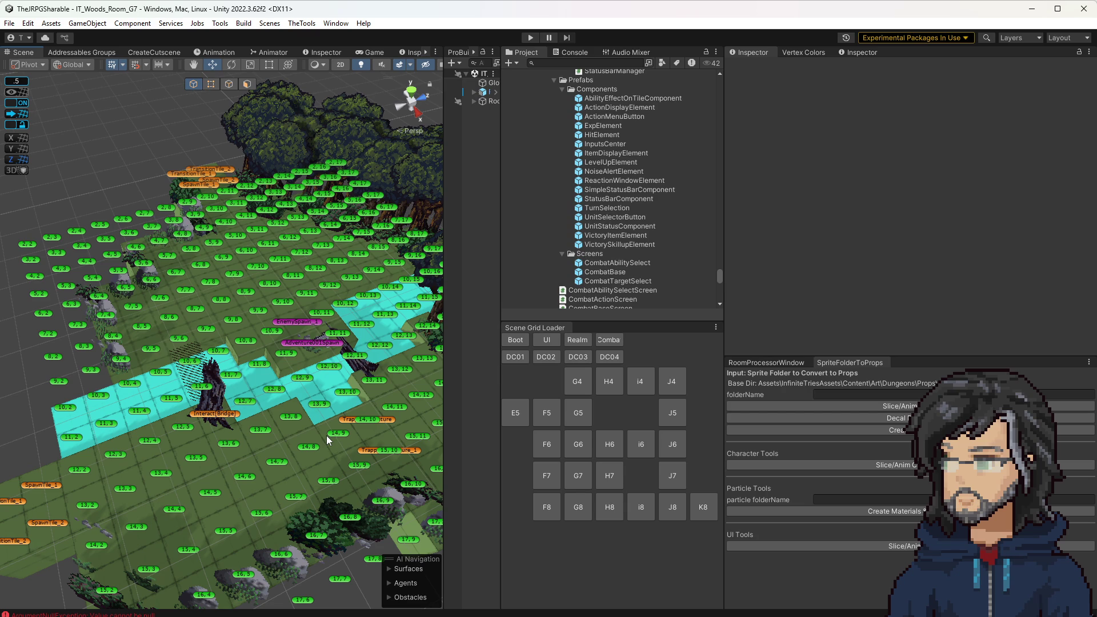
{"action": "mouse_move", "coordinate": [327, 436]}
{"action": "left_mouse_down"}
{"action": "mouse_move", "coordinate": [294, 367]}
{"action": "mouse_move", "coordinate": [269, 346]}
{"action": "left_mouse_up"}
{"action": "scroll", "coordinate": [268, 346], "scroll_direction": "up", "scroll_amount": 2}
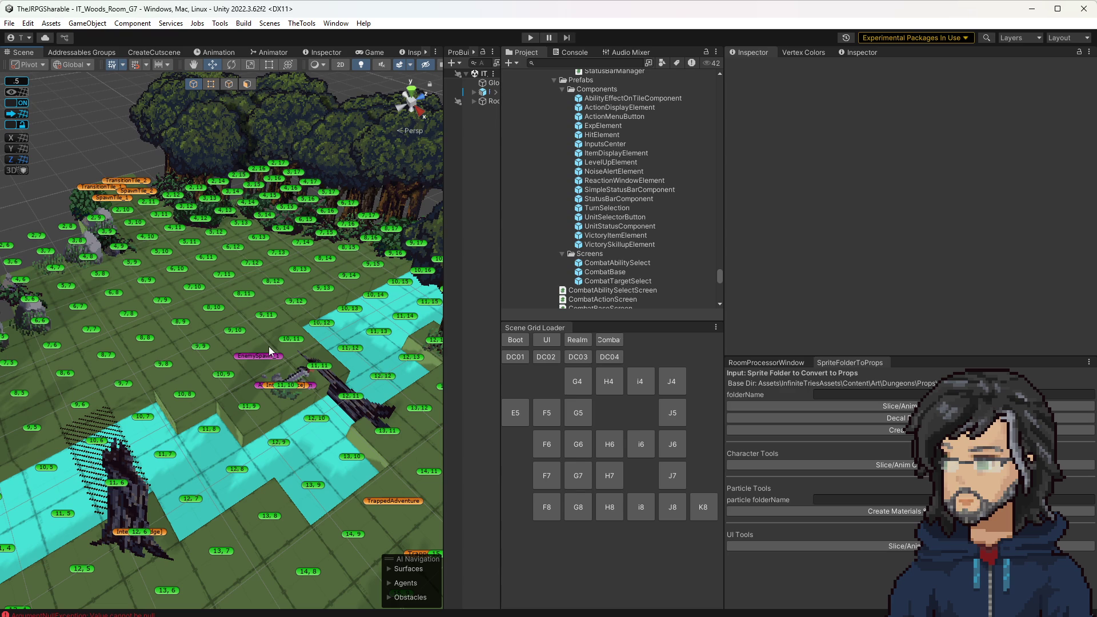
{"action": "left_click_drag", "start_coordinate": [236, 328], "coordinate": [295, 372]}
{"action": "scroll", "coordinate": [295, 372], "scroll_direction": "down", "scroll_amount": 5}
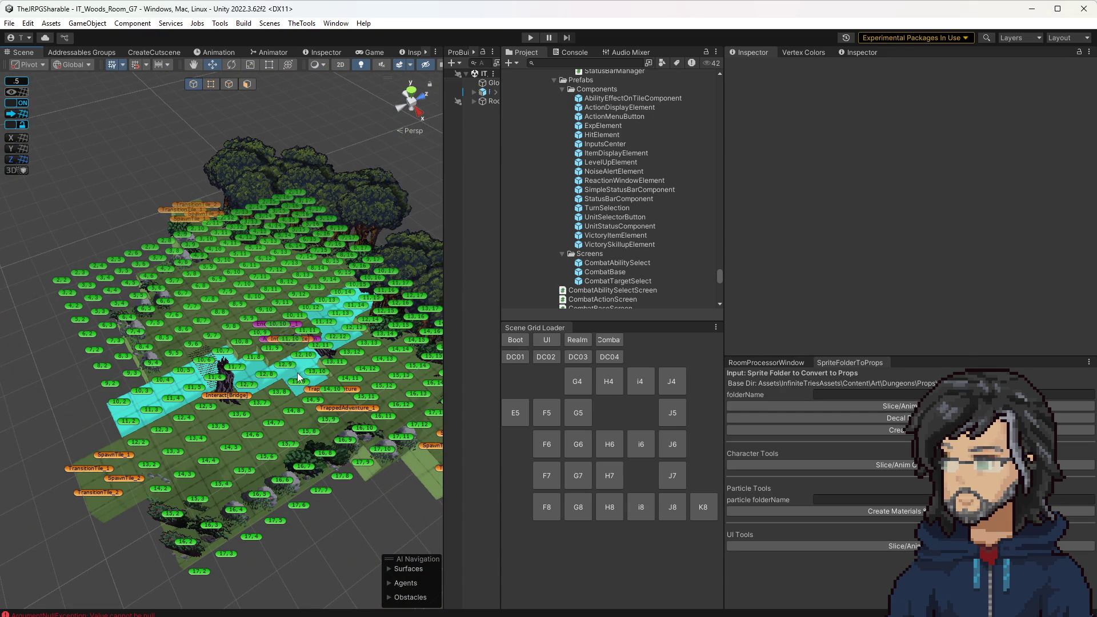
{"action": "scroll", "coordinate": [298, 377], "scroll_direction": "up", "scroll_amount": 10}
{"action": "left_click", "coordinate": [610, 445]}
{"action": "left_click", "coordinate": [579, 445]}
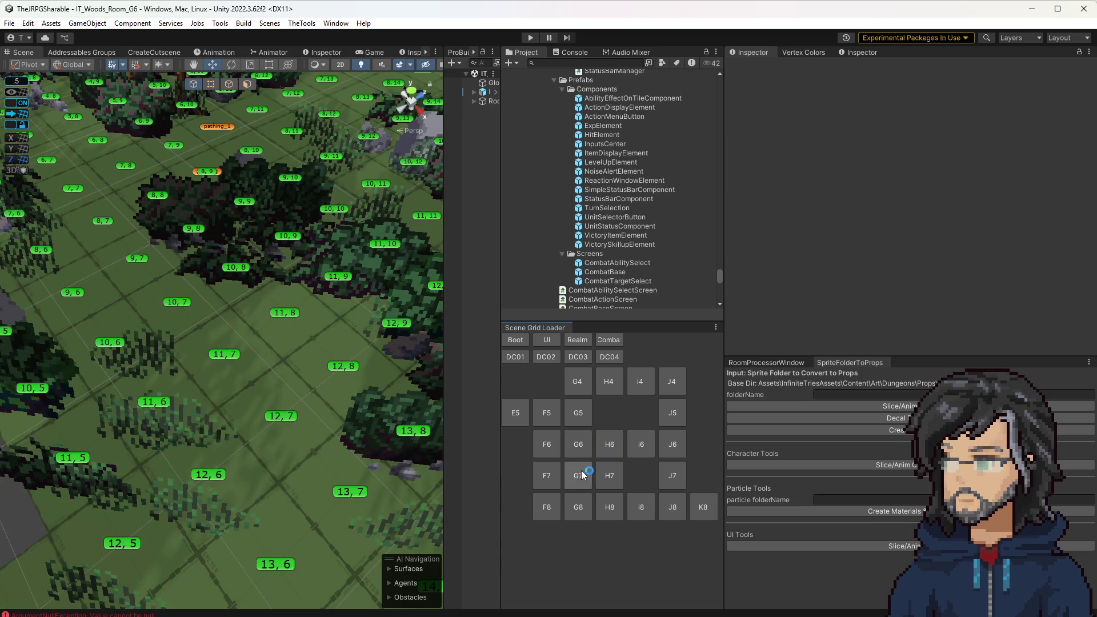
Reopen G7, zoom in on Interact[Mace], and nudge the 11, 10 wall prop tile
{"action": "left_click", "coordinate": [547, 446]}
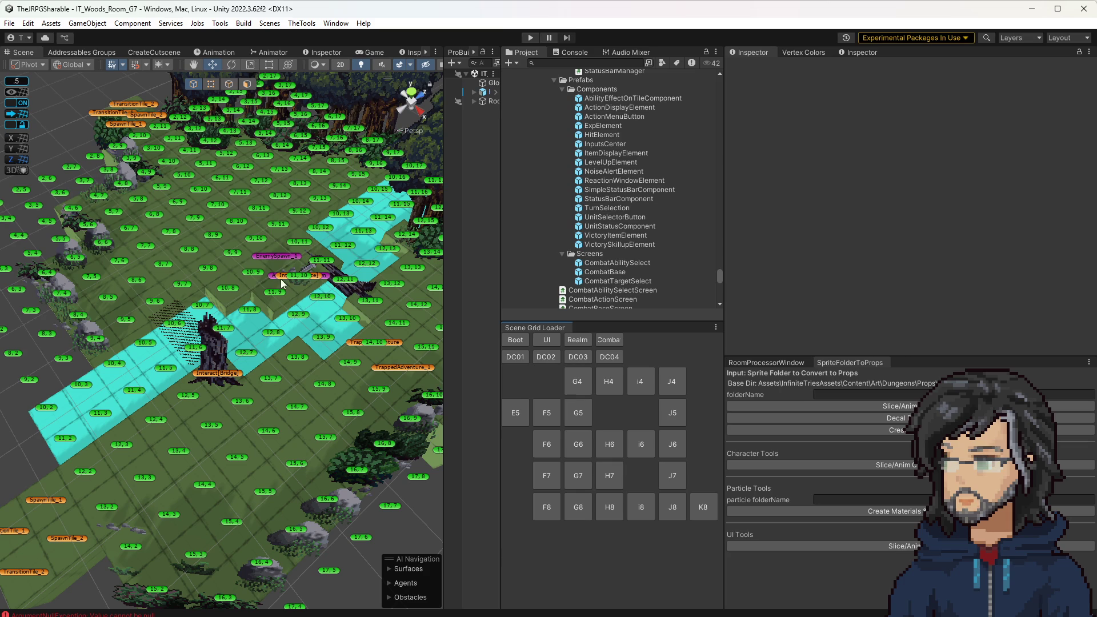
{"action": "scroll", "coordinate": [310, 280], "scroll_direction": "up", "scroll_amount": 6}
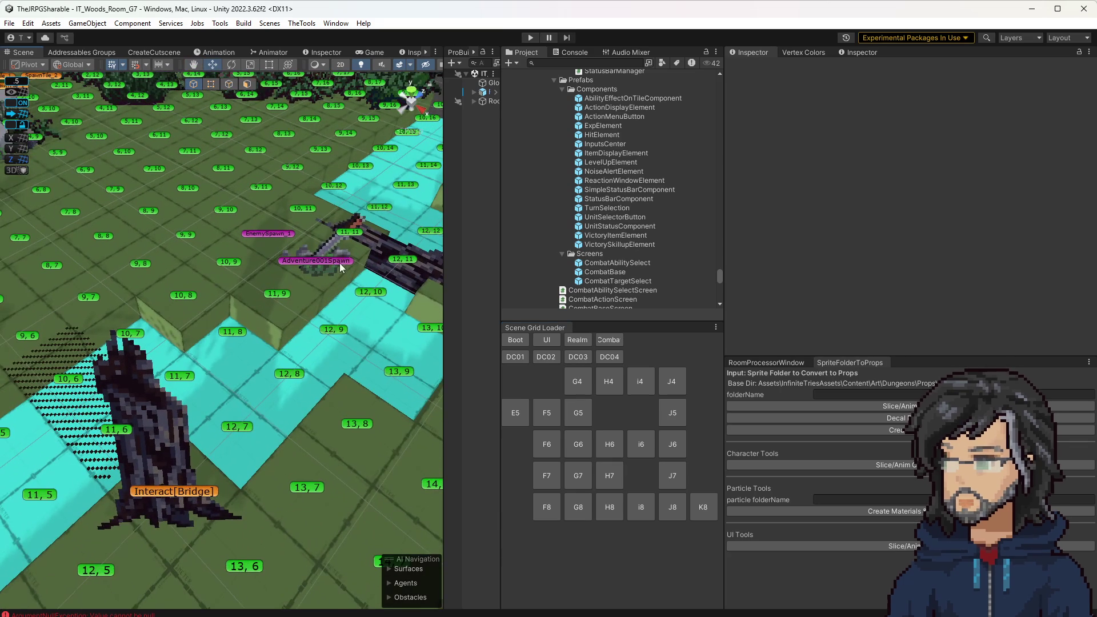
{"action": "scroll", "coordinate": [337, 262], "scroll_direction": "up", "scroll_amount": 2}
{"action": "scroll", "coordinate": [332, 266], "scroll_direction": "down", "scroll_amount": 5}
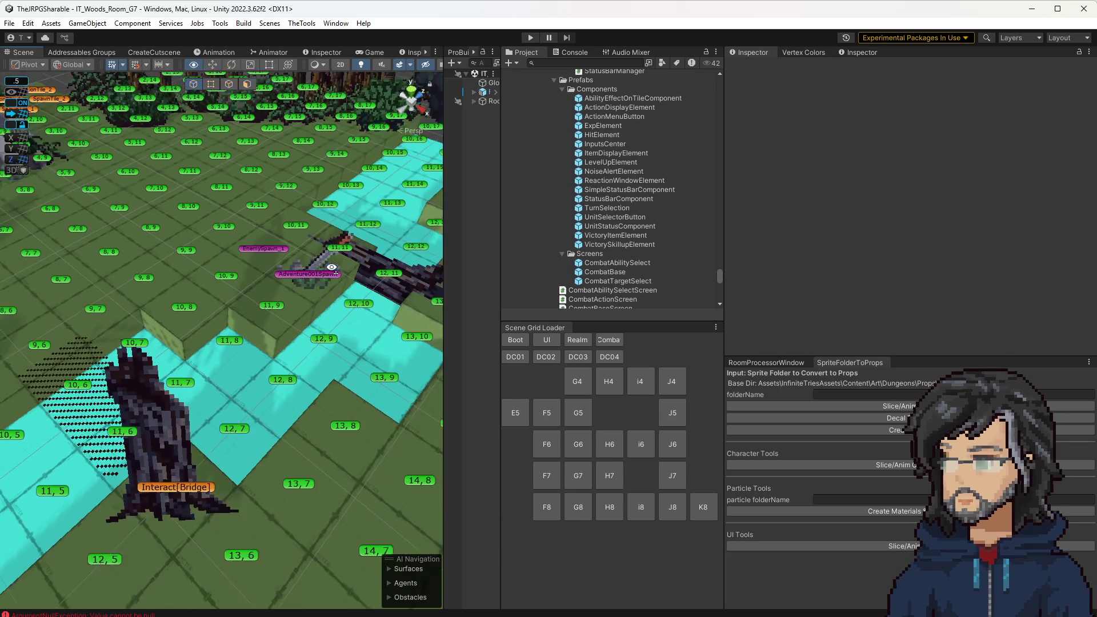
{"action": "scroll", "coordinate": [319, 290], "scroll_direction": "up", "scroll_amount": 4}
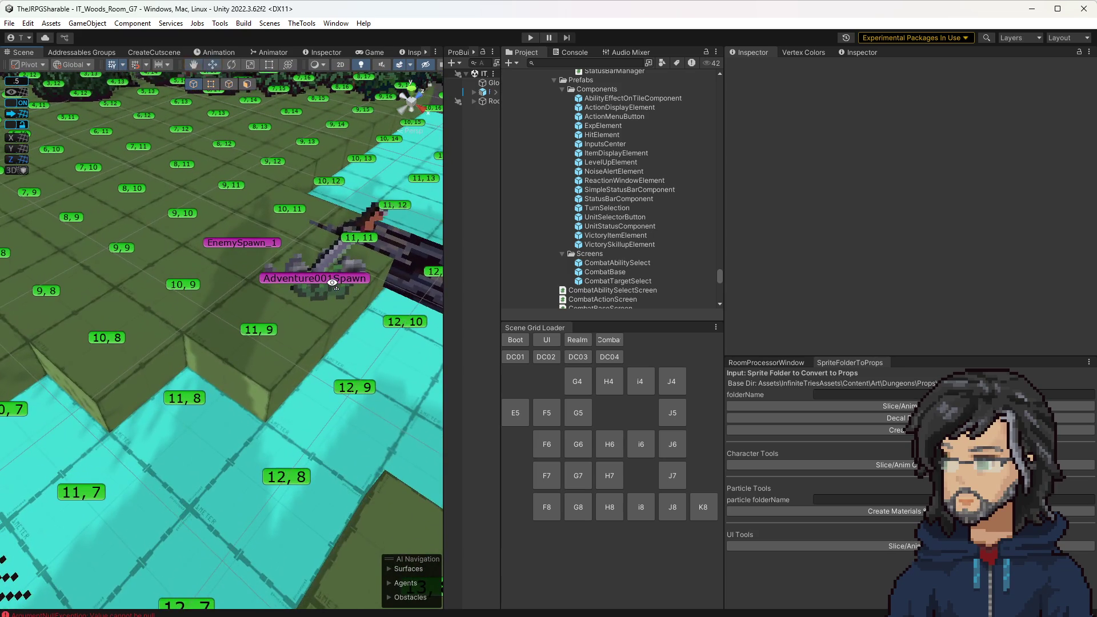
{"action": "scroll", "coordinate": [331, 283], "scroll_direction": "down", "scroll_amount": 1}
{"action": "left_click", "coordinate": [305, 290]}
{"action": "left_click_drag", "start_coordinate": [306, 290], "coordinate": [298, 260]}
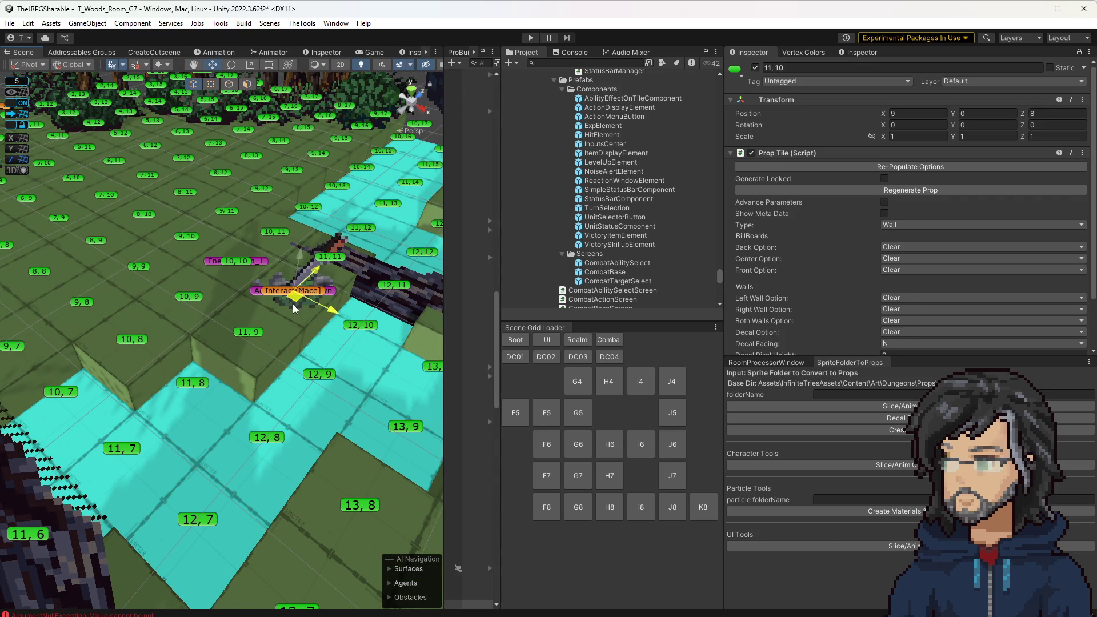
Move the Interact[Mace] pickup up-left to position 8, 0, 9
{"action": "left_click", "coordinate": [297, 302]}
{"action": "left_click_drag", "start_coordinate": [297, 301], "coordinate": [231, 213]}
{"action": "scroll", "coordinate": [924, 173], "scroll_direction": "down", "scroll_amount": 10}
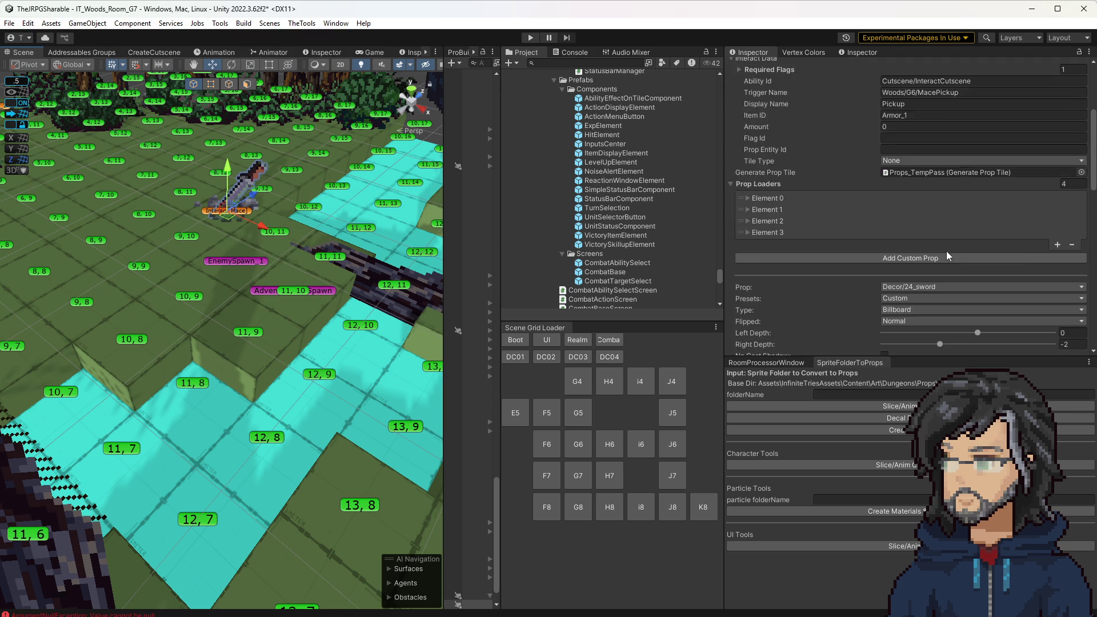
Search the project assets for 'mace', then switch the search to 'hammer'
{"action": "left_click", "coordinate": [924, 172]}
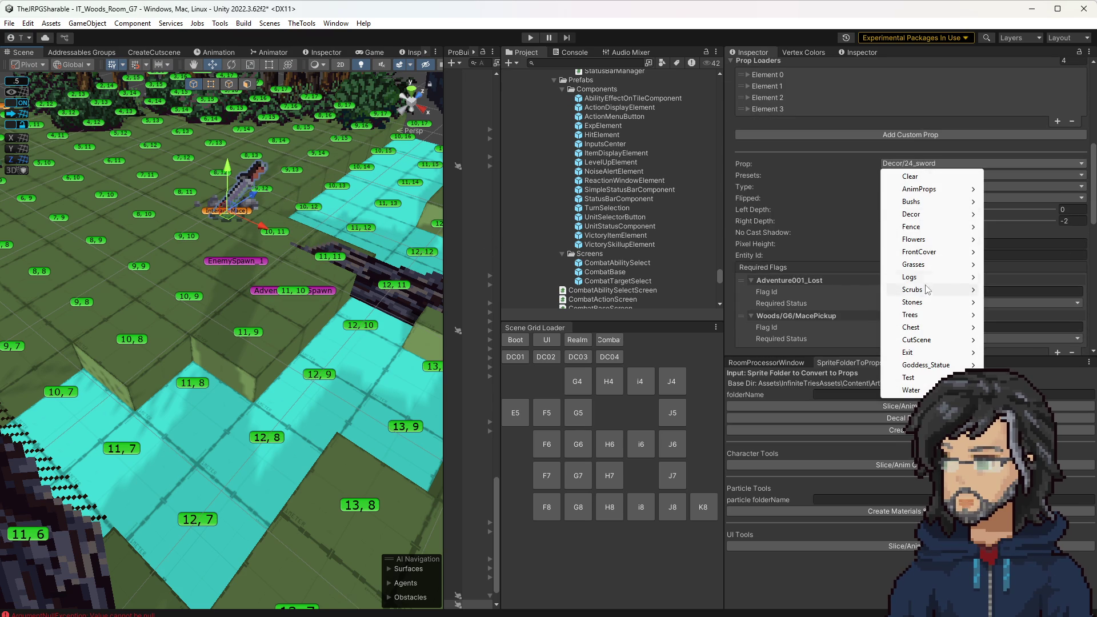
{"action": "left_click", "coordinate": [620, 55]}
{"action": "left_click", "coordinate": [569, 52]}
{"action": "left_click", "coordinate": [525, 52]}
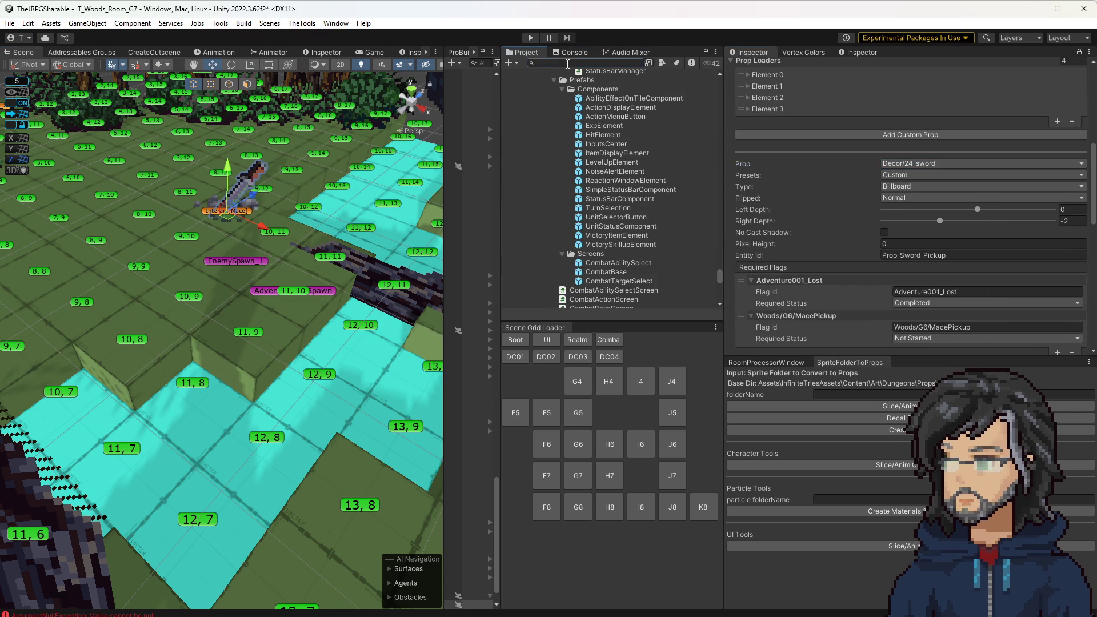
{"action": "type", "text": "mace"}
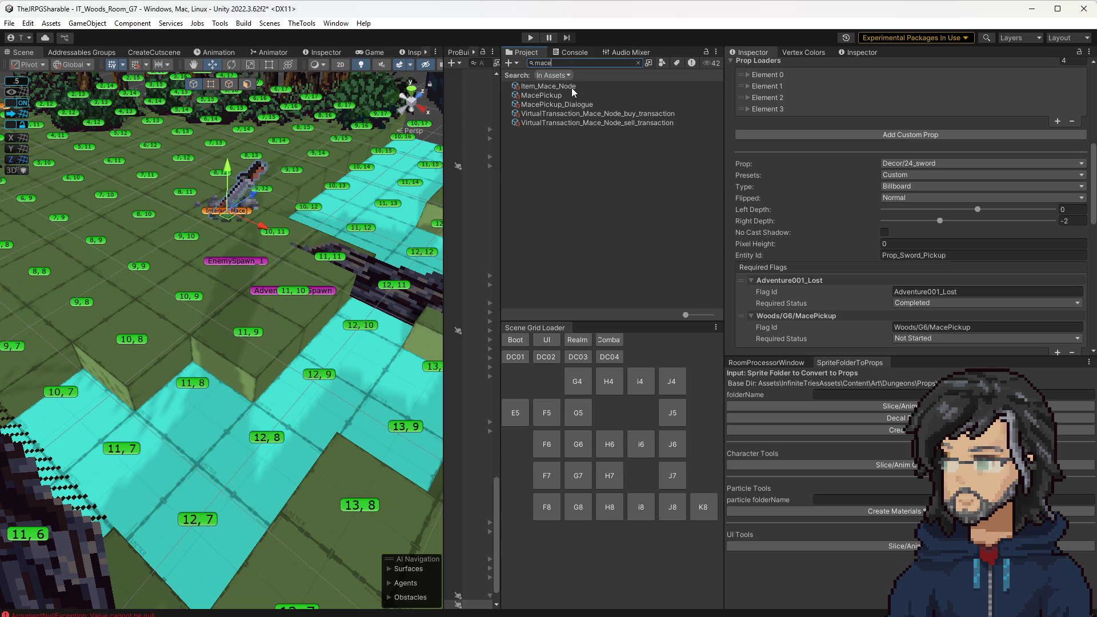
{"action": "key", "text": "BackSpace"}
{"action": "key", "text": "BackSpace"}
{"action": "key", "text": "BackSpace"}
{"action": "type", "text": "g"}
{"action": "key", "text": "BackSpace"}
{"action": "type", "text": "h"}
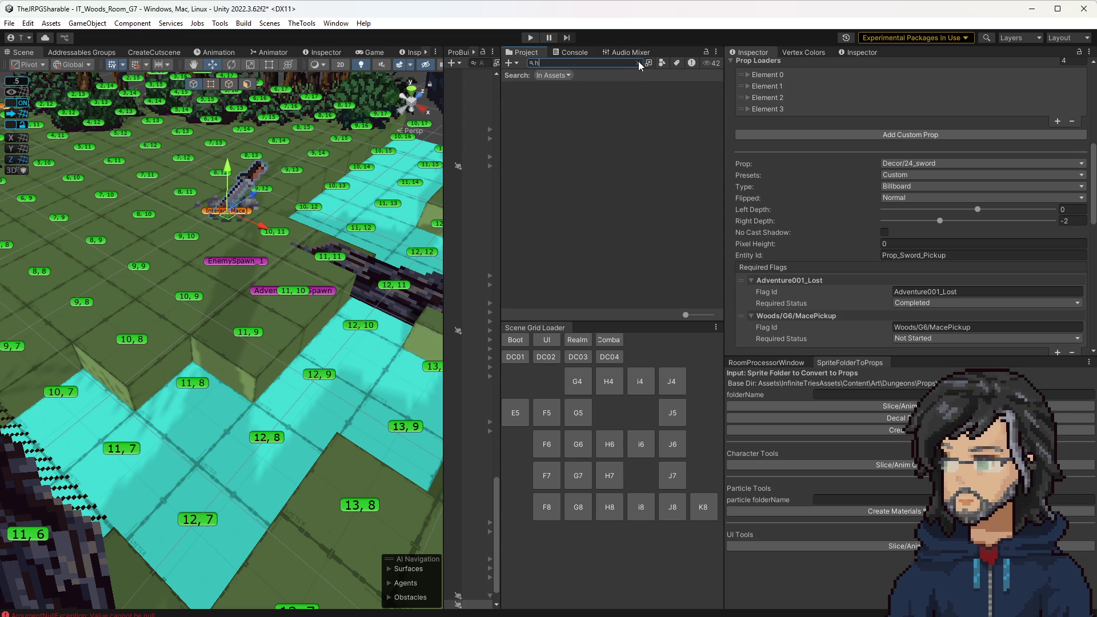
{"action": "type", "text": "ammer"}
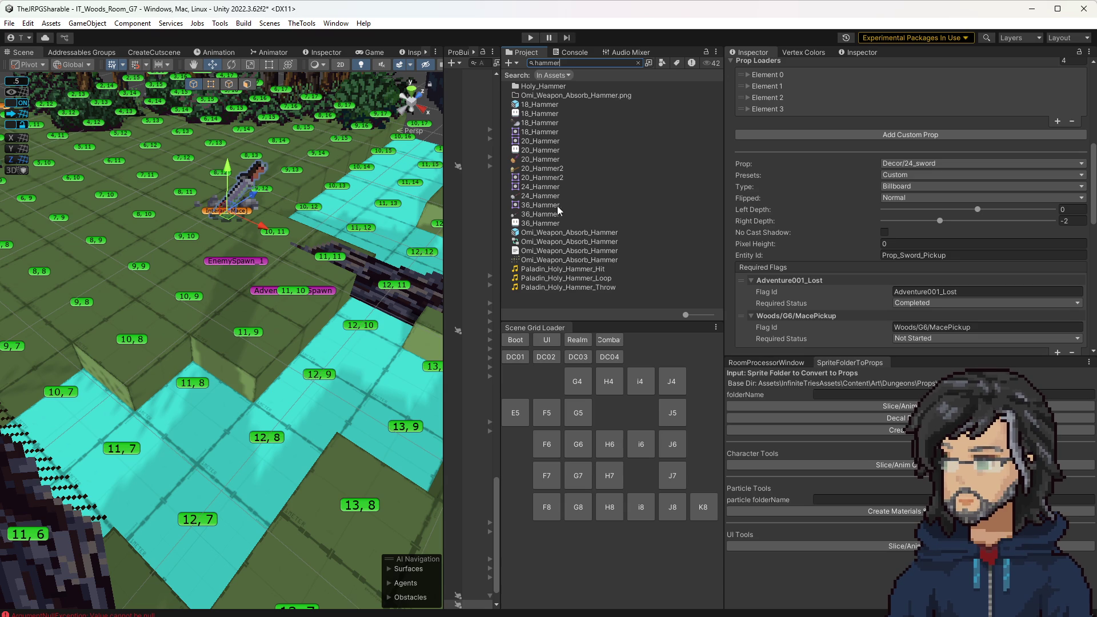
Locate 18_Hammer in Forest/Decor, then browse the mace pickup's Decor prop options
{"action": "left_click", "coordinate": [551, 105]}
{"action": "left_click", "coordinate": [636, 64]}
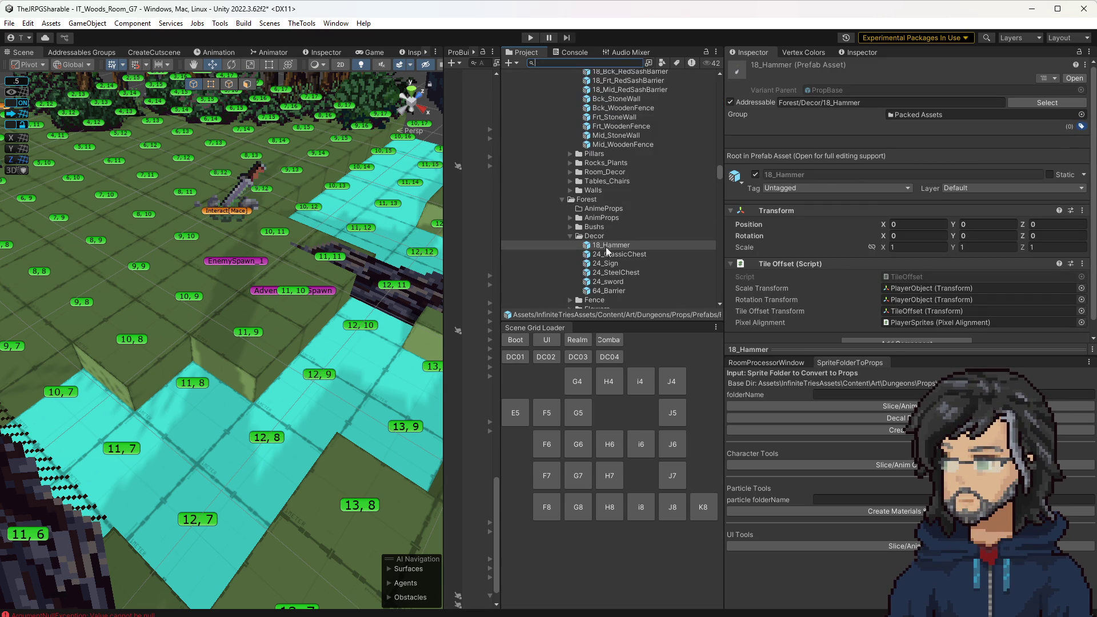
{"action": "left_click", "coordinate": [247, 217]}
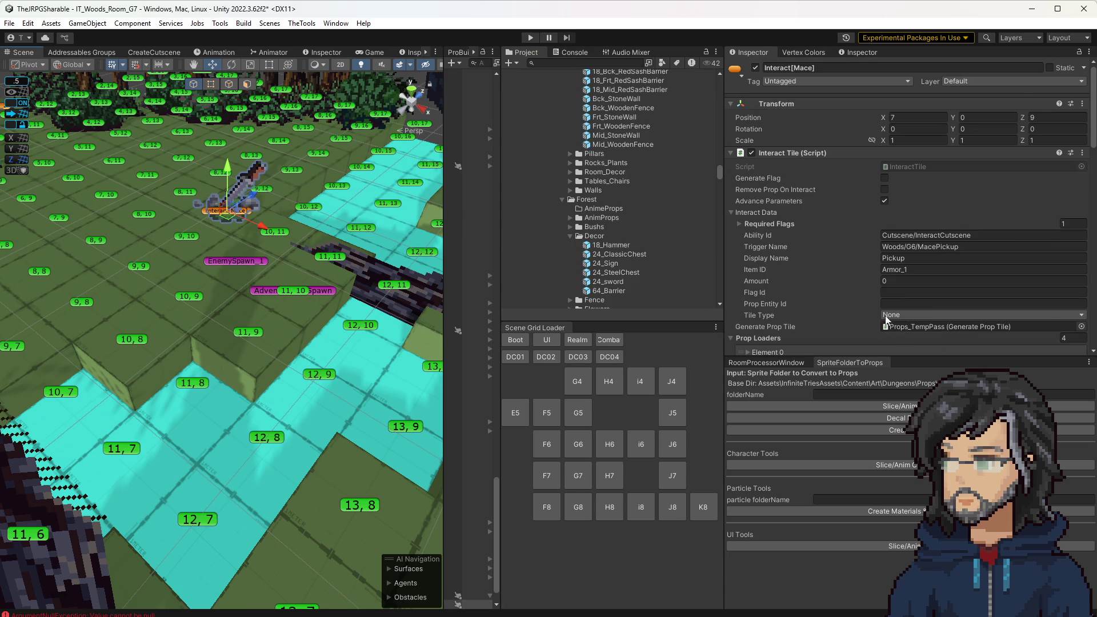
{"action": "scroll", "coordinate": [883, 332], "scroll_direction": "down", "scroll_amount": 5}
{"action": "left_click", "coordinate": [925, 256]}
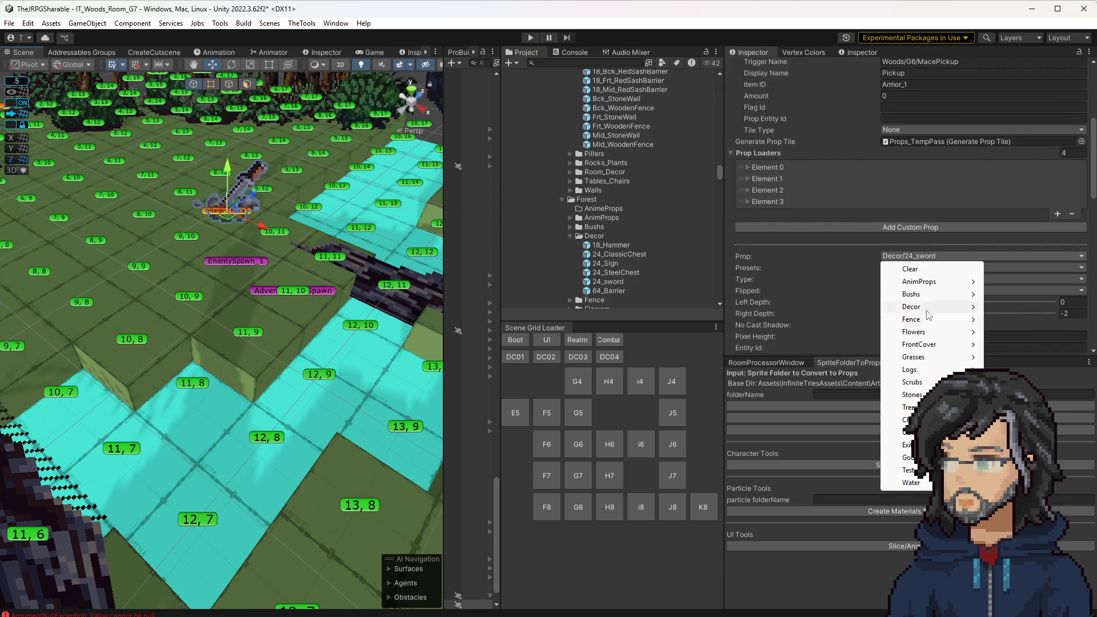
{"action": "mouse_move", "coordinate": [926, 307]}
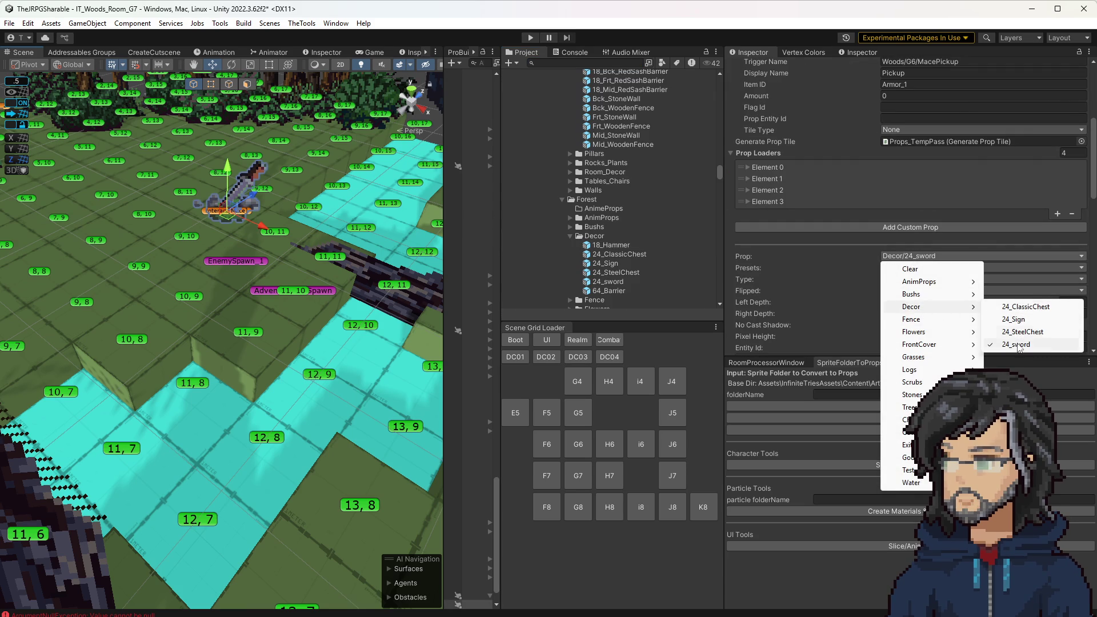
{"action": "mouse_move", "coordinate": [925, 348]}
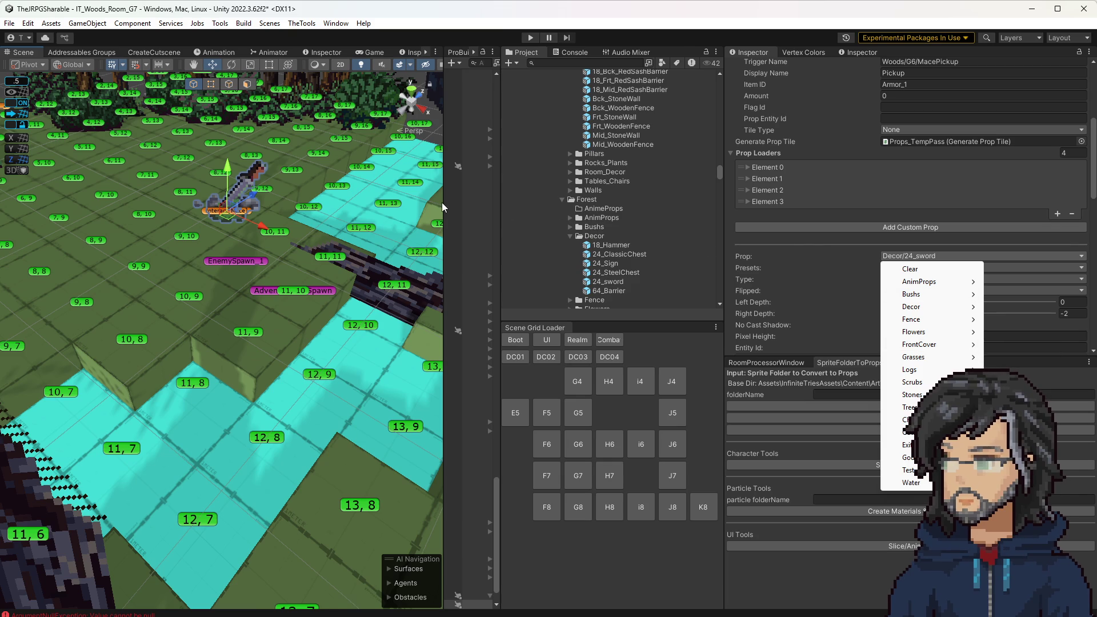
{"action": "left_click", "coordinate": [834, 394]}
Set the convert folder to Forest, then create props and slice the Forest sprites
{"action": "type", "text": "orest"}
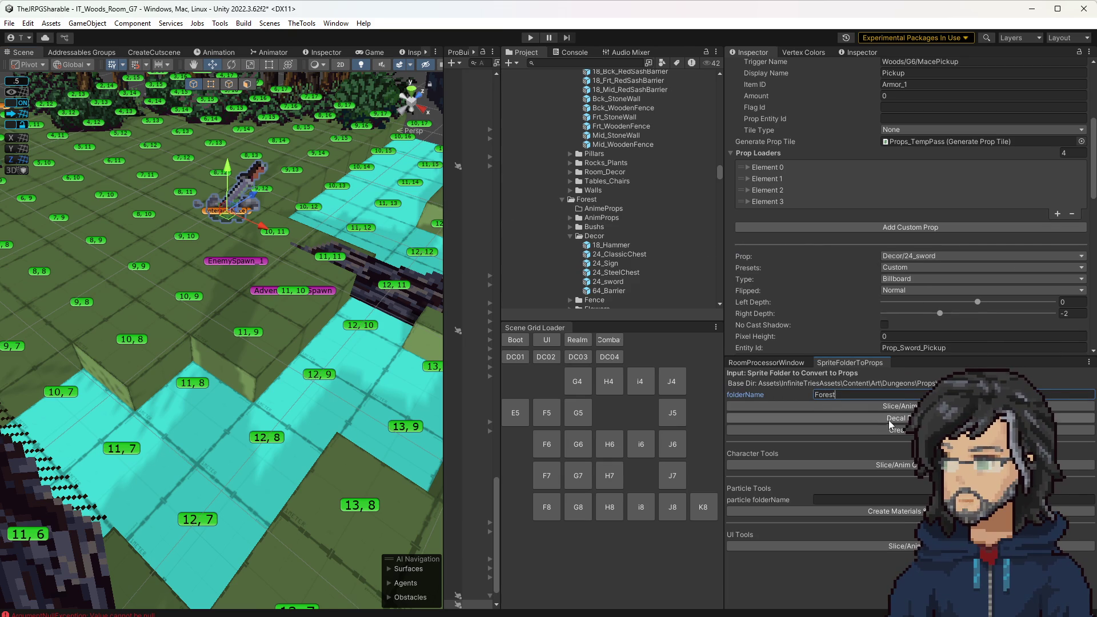
{"action": "left_click", "coordinate": [888, 434]}
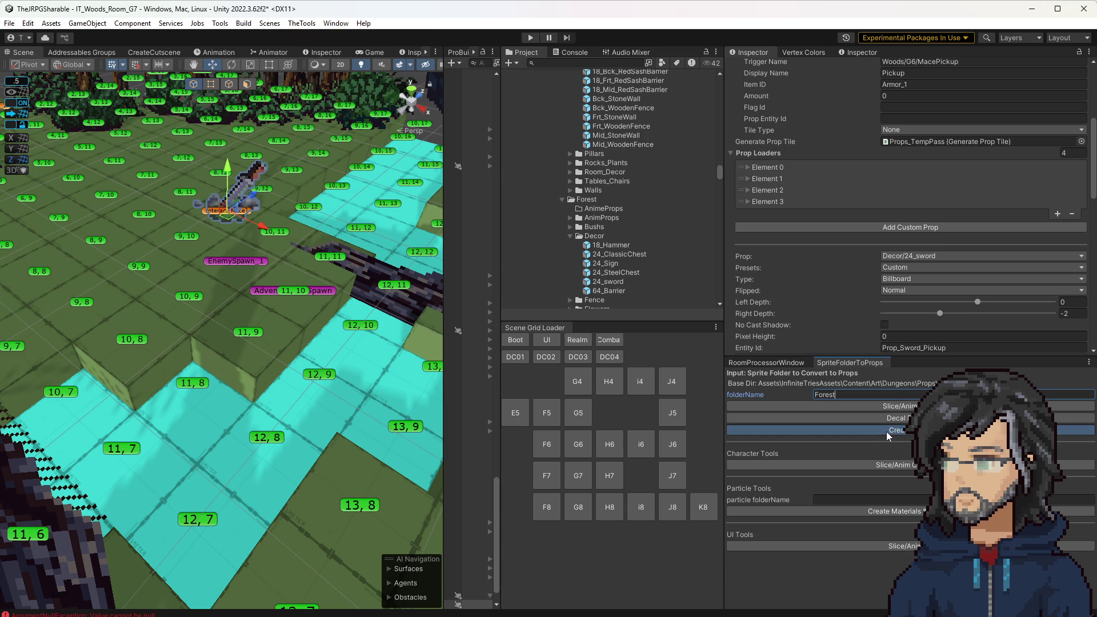
{"action": "left_click", "coordinate": [886, 406]}
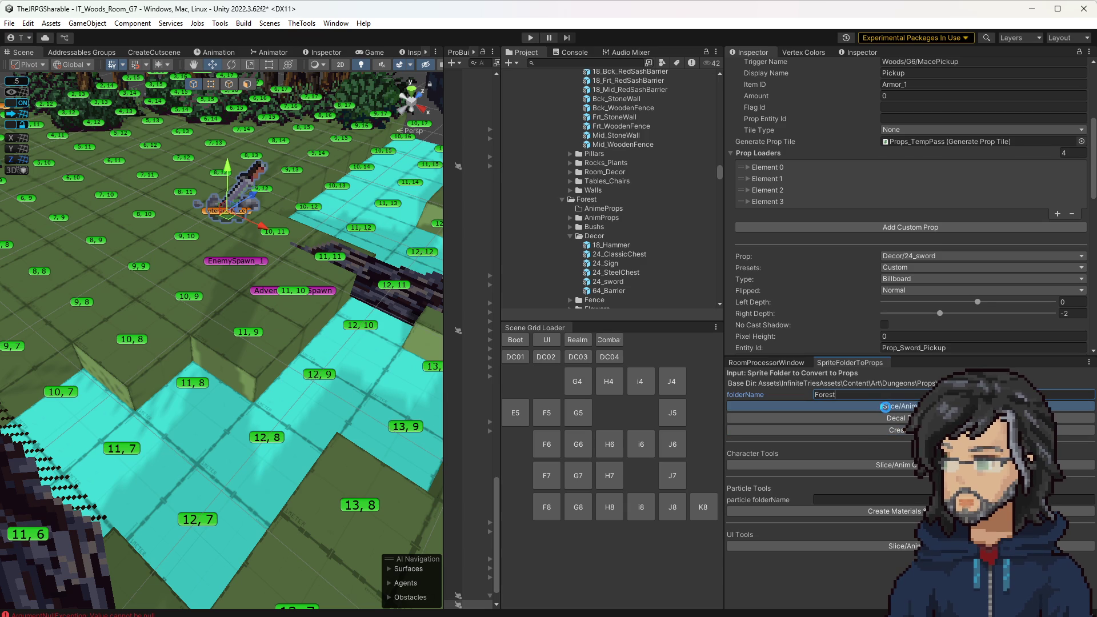
{"action": "left_click", "coordinate": [893, 430]}
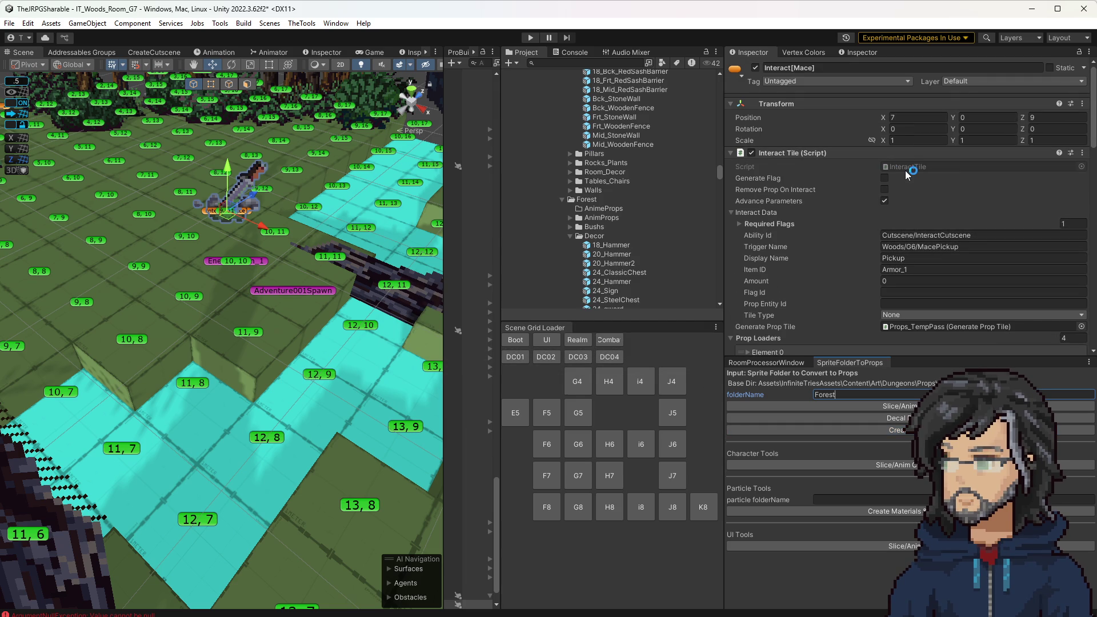
Clear the old exception errors from the Console and show info messages
{"action": "scroll", "coordinate": [892, 212], "scroll_direction": "down", "scroll_amount": 3}
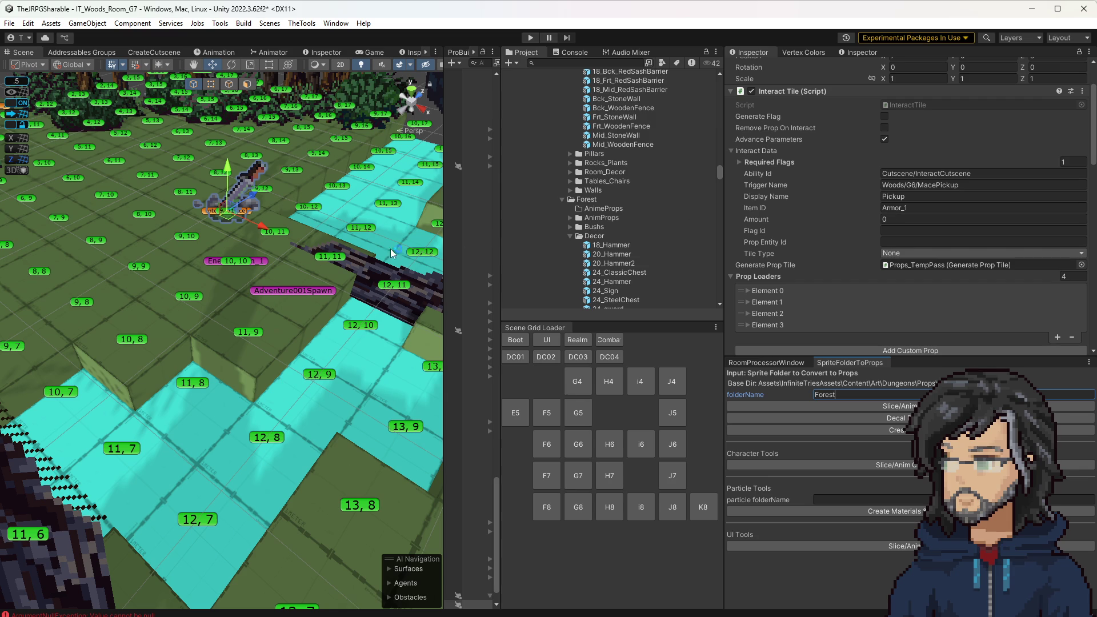
{"action": "left_click", "coordinate": [320, 254]}
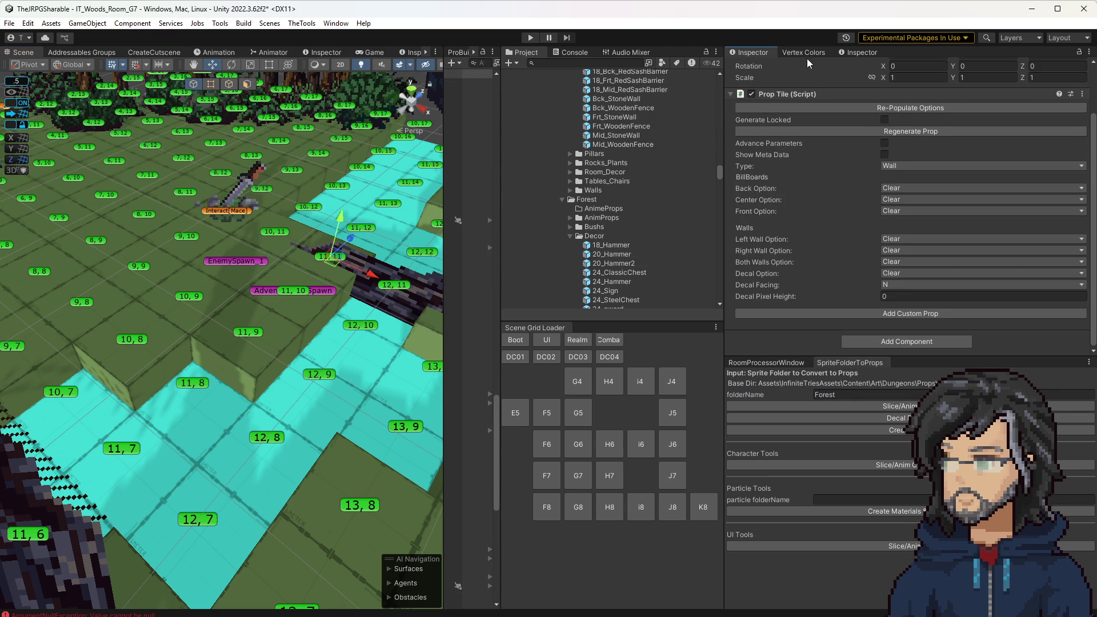
{"action": "left_click", "coordinate": [550, 50]}
{"action": "left_click", "coordinate": [514, 63]}
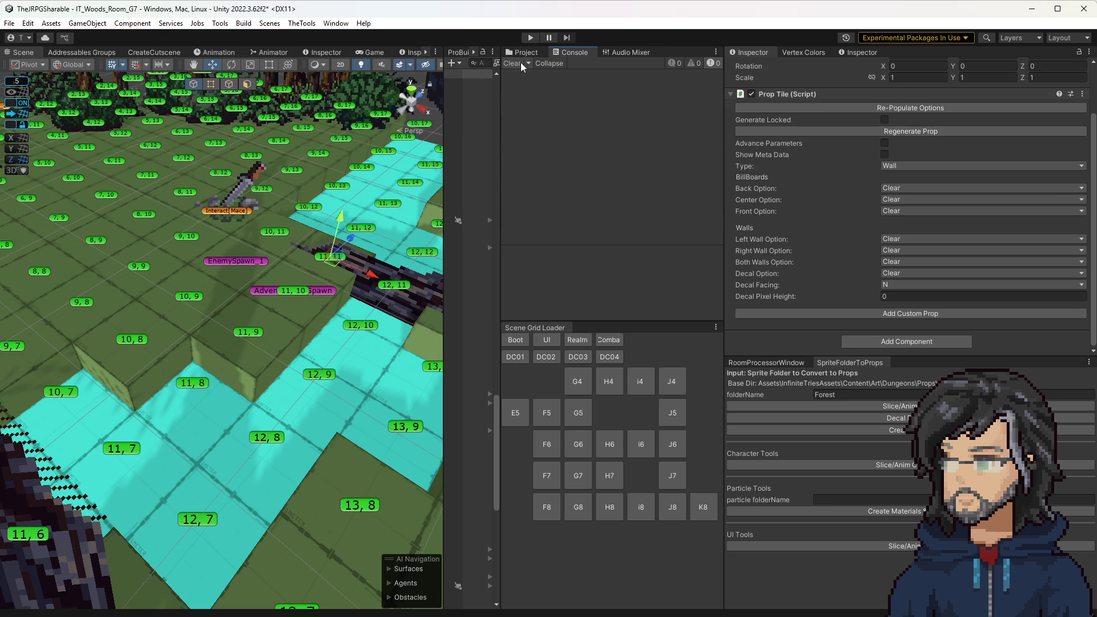
{"action": "left_click", "coordinate": [675, 64]}
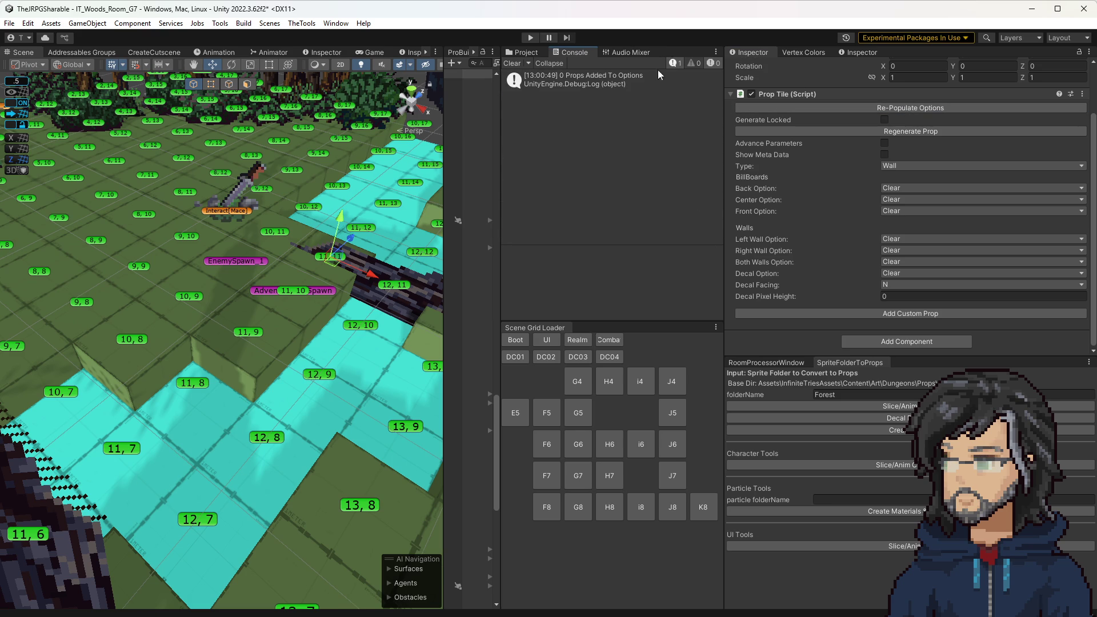
{"action": "left_click", "coordinate": [237, 208]}
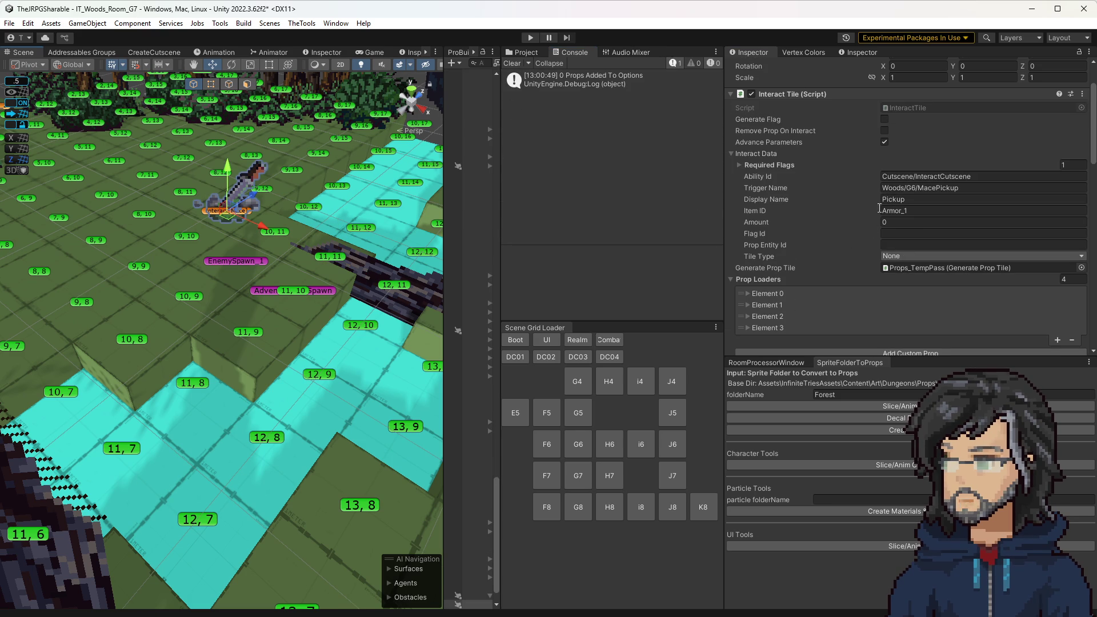
Set the mace pickup's Prop Loader prop from Decor/24_sword to Decor/18_Hammer
{"action": "scroll", "coordinate": [817, 290], "scroll_direction": "down", "scroll_amount": 3}
{"action": "left_click", "coordinate": [913, 261]}
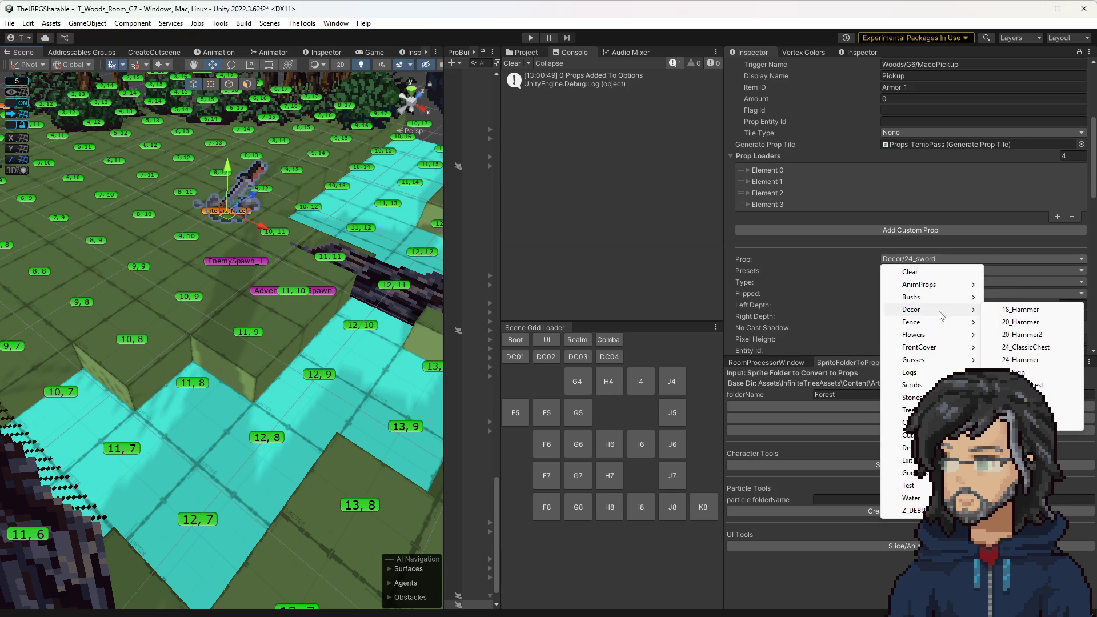
{"action": "left_click", "coordinate": [1020, 310]}
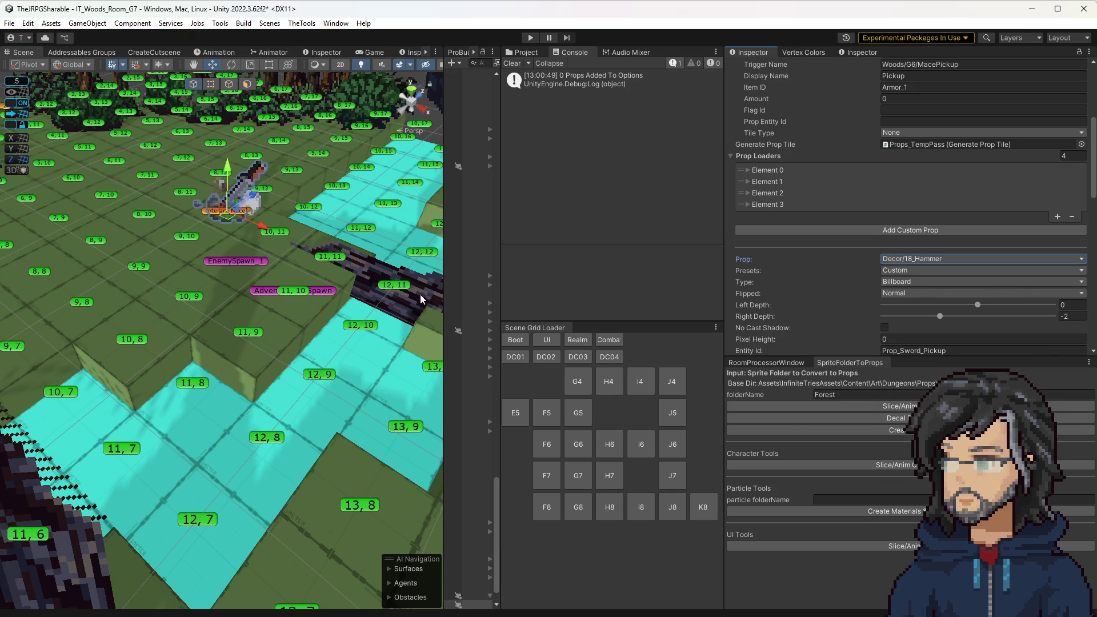
{"action": "scroll", "coordinate": [849, 275], "scroll_direction": "down", "scroll_amount": 5}
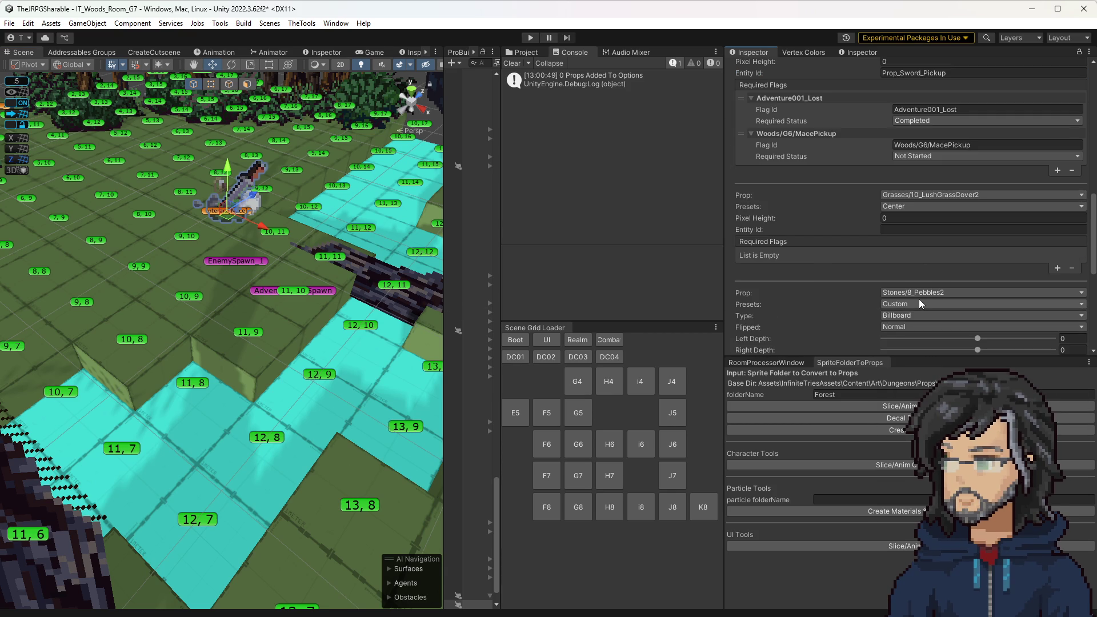
{"action": "scroll", "coordinate": [921, 304], "scroll_direction": "down", "scroll_amount": 5}
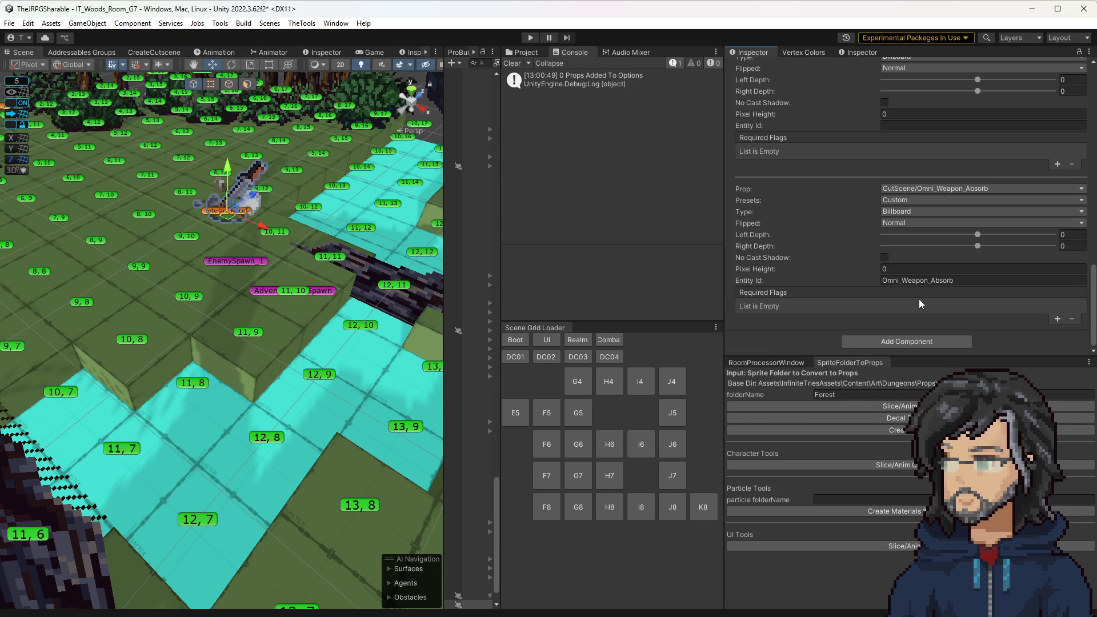
{"action": "scroll", "coordinate": [920, 304], "scroll_direction": "up", "scroll_amount": 10}
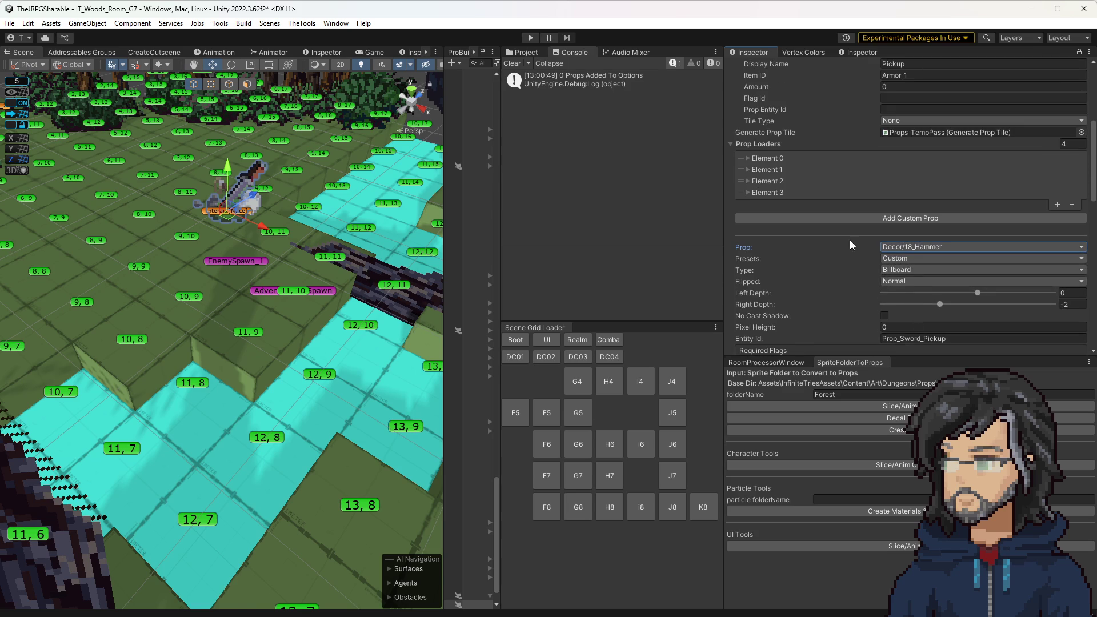
{"action": "scroll", "coordinate": [855, 254], "scroll_direction": "down", "scroll_amount": 2}
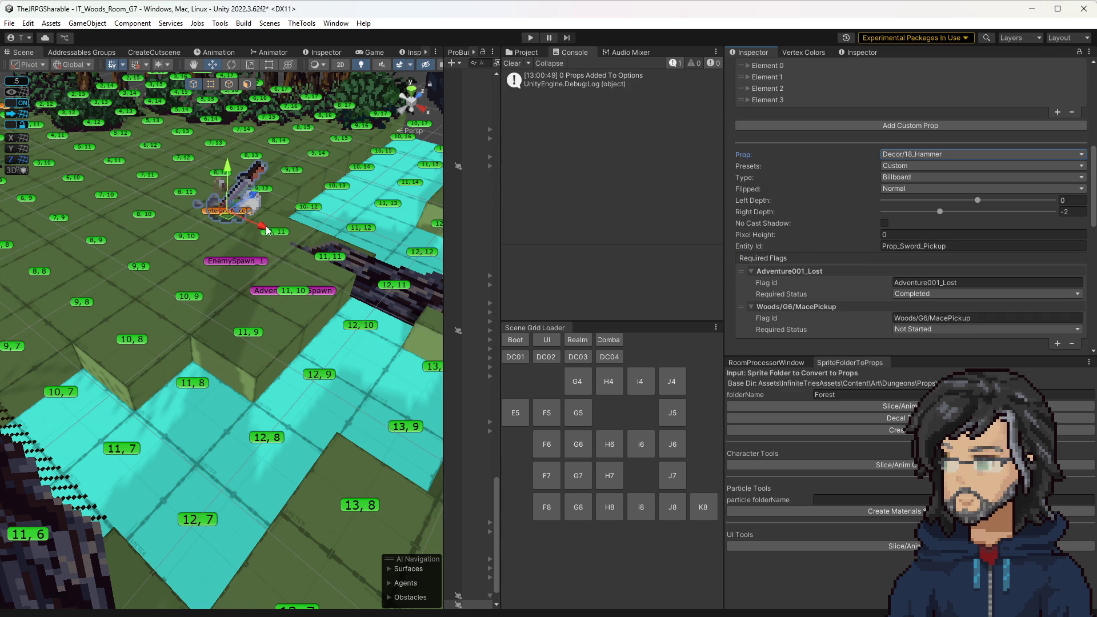
Widen the Hierarchy panel so the scene's object tree is visible
{"action": "left_click", "coordinate": [232, 219]}
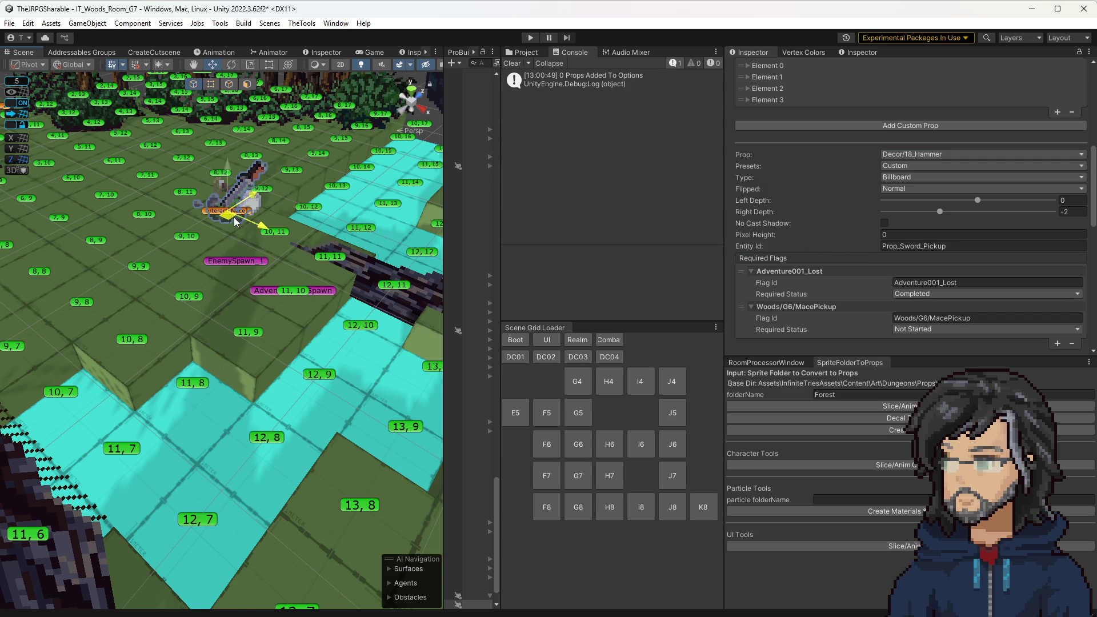
{"action": "scroll", "coordinate": [898, 278], "scroll_direction": "up", "scroll_amount": 5}
{"action": "scroll", "coordinate": [898, 252], "scroll_direction": "down", "scroll_amount": 5}
{"action": "scroll", "coordinate": [903, 229], "scroll_direction": "down", "scroll_amount": 3}
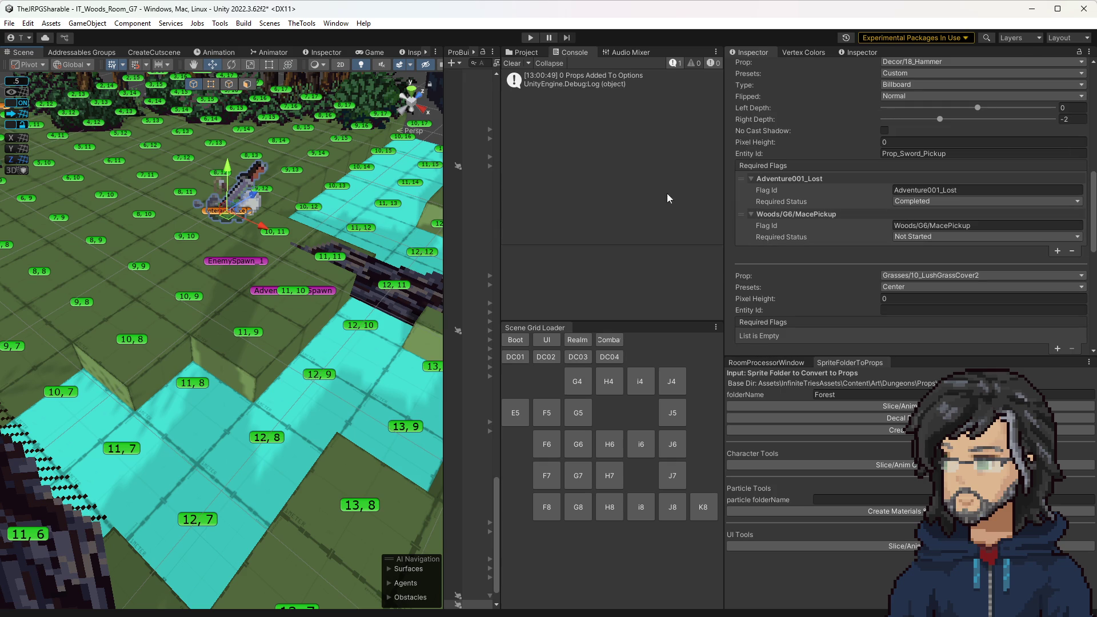
{"action": "left_click_drag", "start_coordinate": [426, 181], "coordinate": [344, 183]}
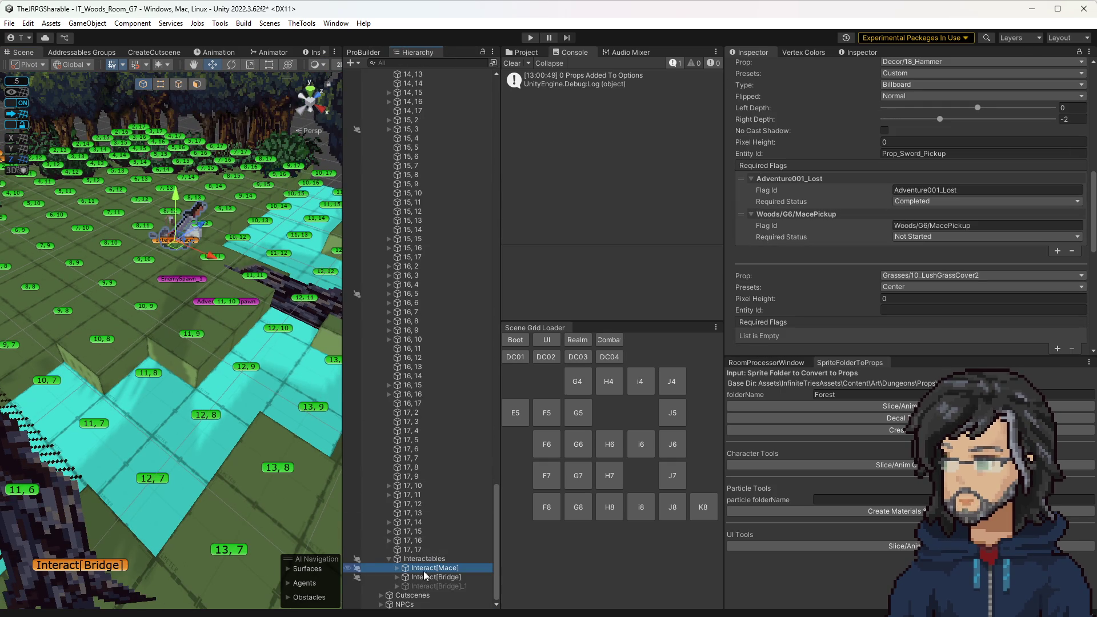
Delete the leftover 24_sword clone under the mace pickup and frame the pickup in view
{"action": "left_click", "coordinate": [397, 568]}
{"action": "left_click", "coordinate": [453, 531]}
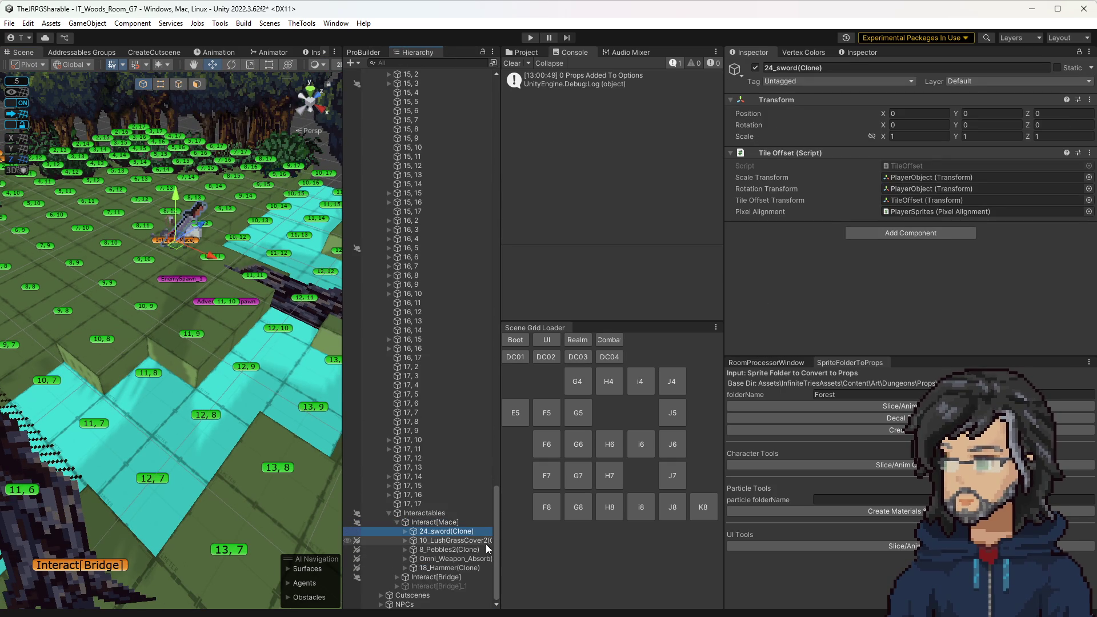
{"action": "key", "text": "Delete"}
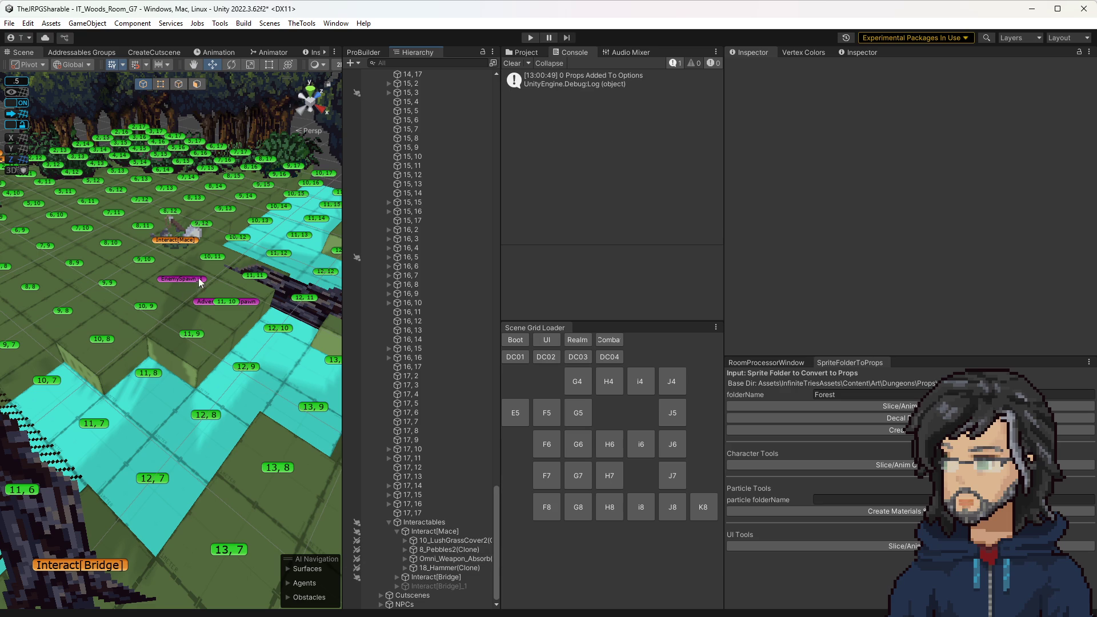
{"action": "left_click", "coordinate": [193, 244]}
{"action": "key", "text": "f"}
{"action": "left_click_drag", "start_coordinate": [223, 371], "coordinate": [240, 297]}
{"action": "scroll", "coordinate": [240, 297], "scroll_direction": "up", "scroll_amount": 3}
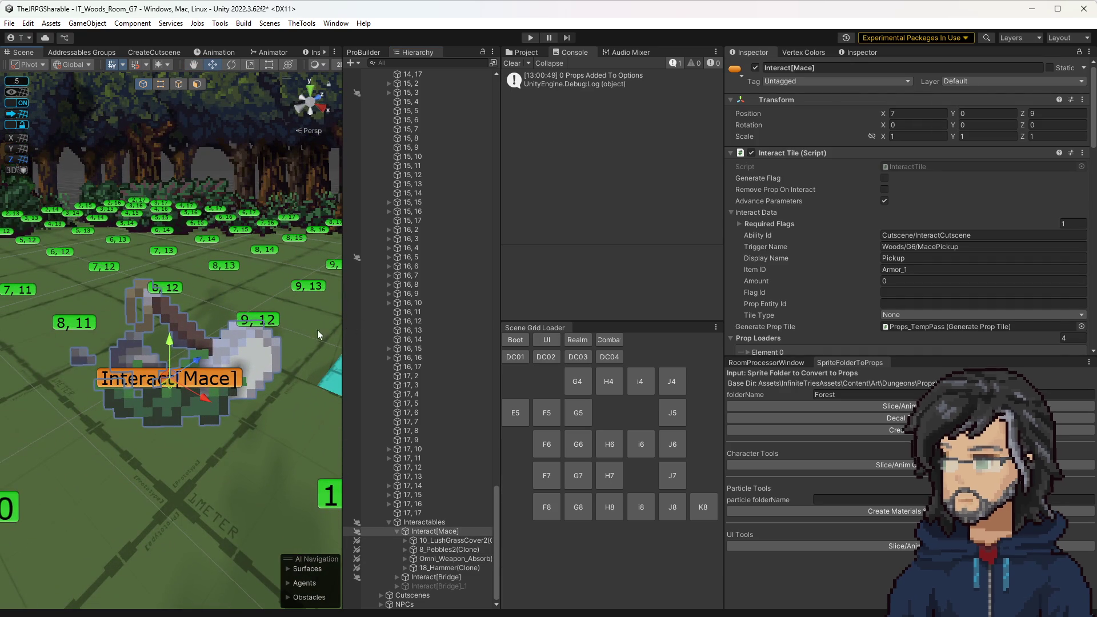
{"action": "scroll", "coordinate": [937, 274], "scroll_direction": "down", "scroll_amount": 5}
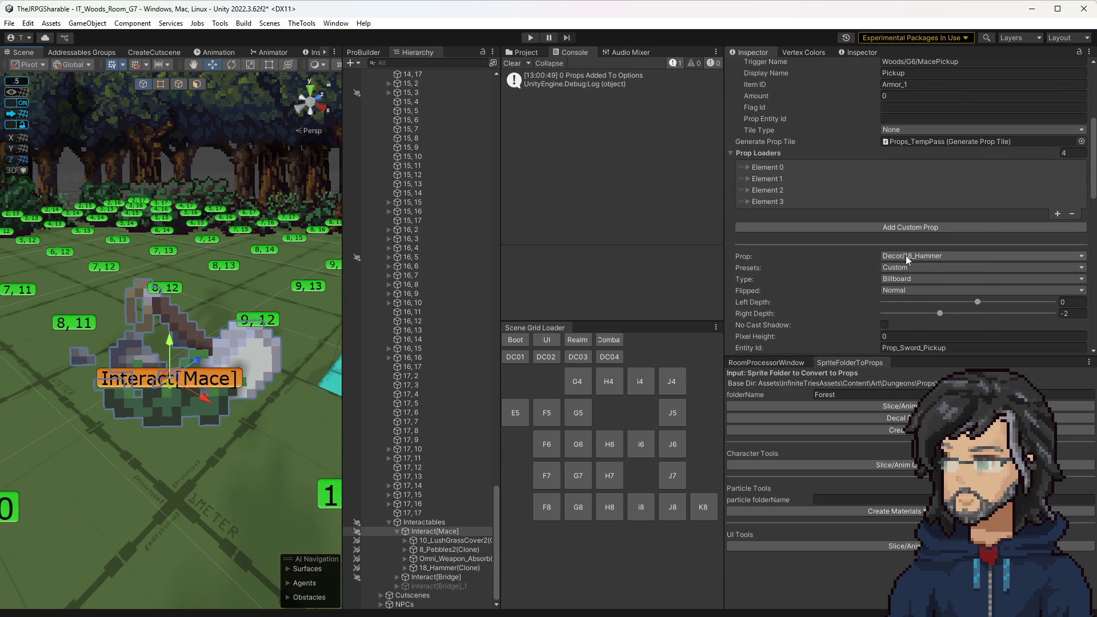
Try the mace pickup's prop as Decor/20_Hammer, then as 20_Hammer2
{"action": "left_click", "coordinate": [937, 256]}
{"action": "mouse_move", "coordinate": [949, 307]}
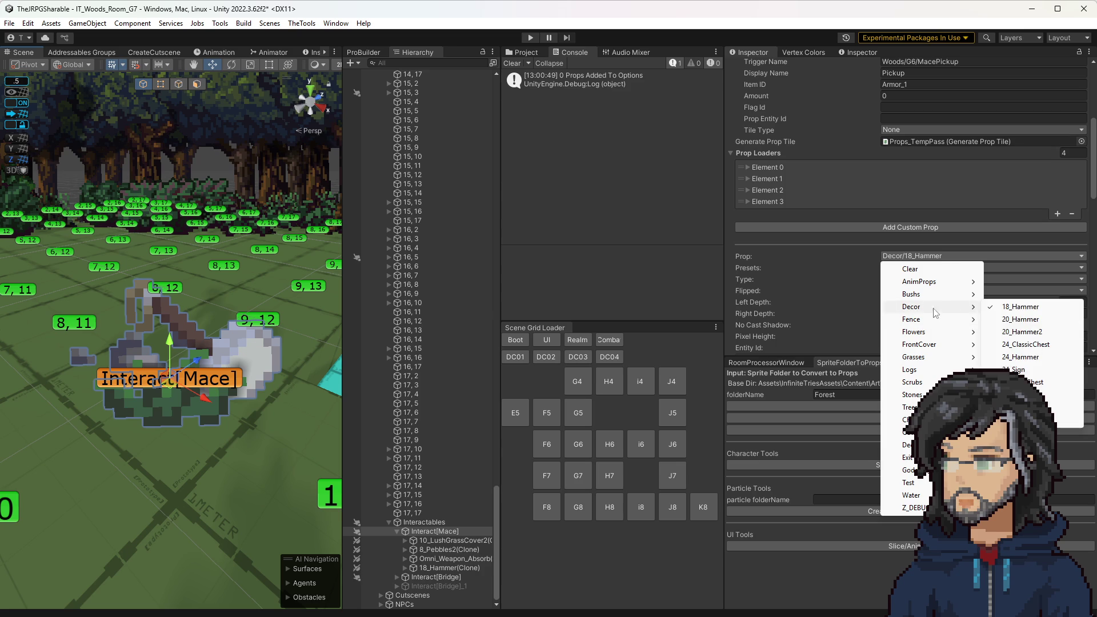
{"action": "left_click", "coordinate": [1017, 320]}
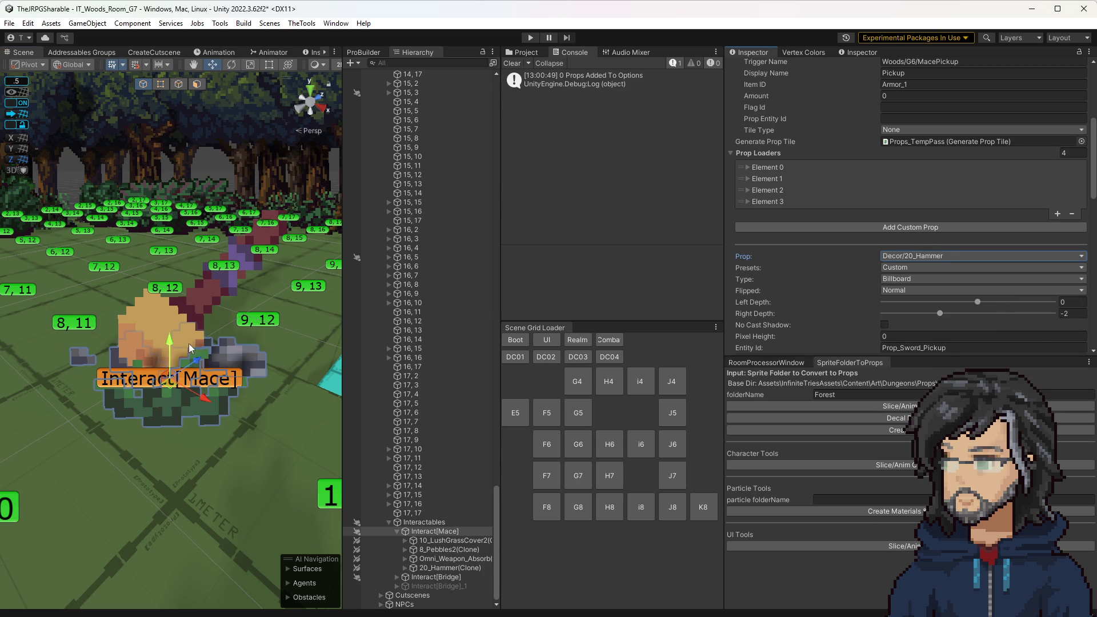
{"action": "left_click", "coordinate": [948, 257]}
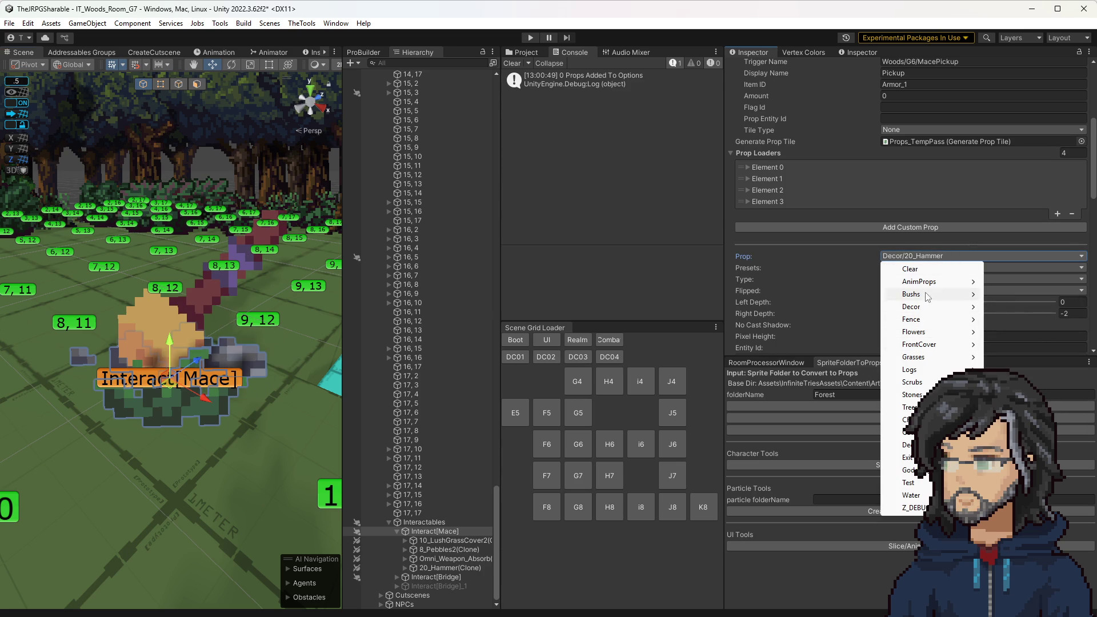
{"action": "mouse_move", "coordinate": [933, 309]}
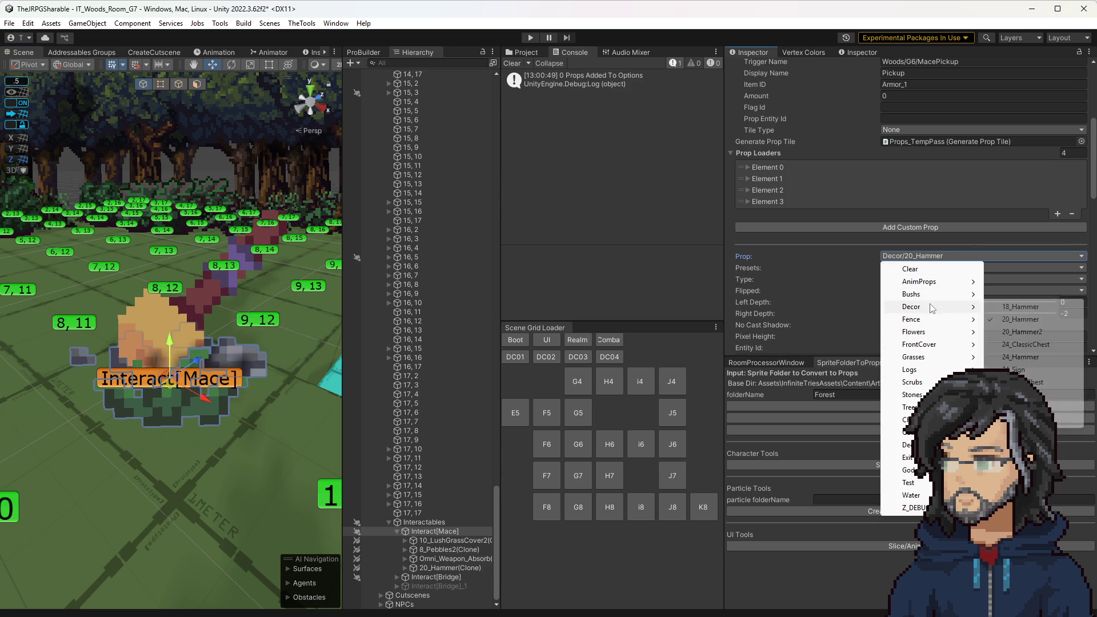
{"action": "left_click", "coordinate": [1028, 332]}
Try the 24_Hammer prop, then set the pickup back to Decor/18_Hammer
{"action": "left_click", "coordinate": [924, 258]}
{"action": "mouse_move", "coordinate": [925, 294]}
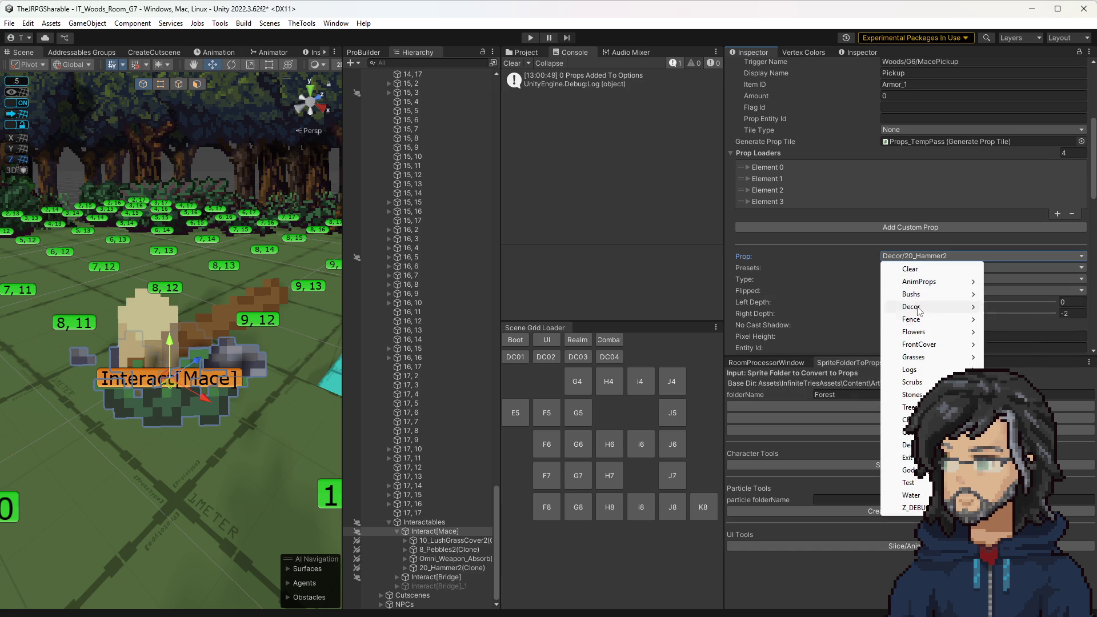
{"action": "left_click", "coordinate": [1019, 357]}
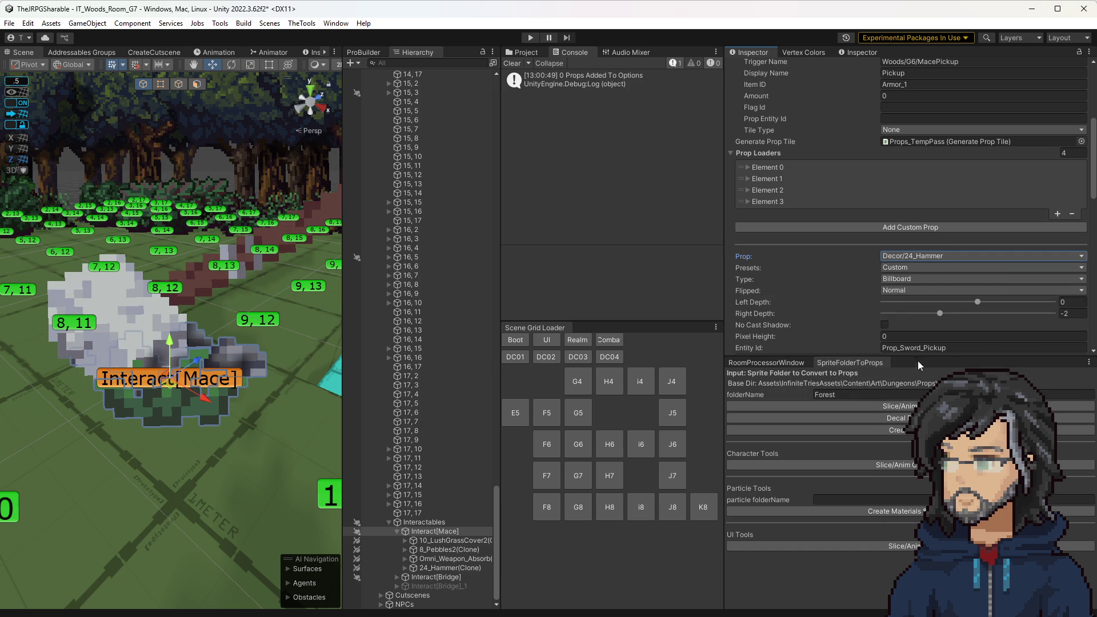
{"action": "left_click", "coordinate": [960, 256]}
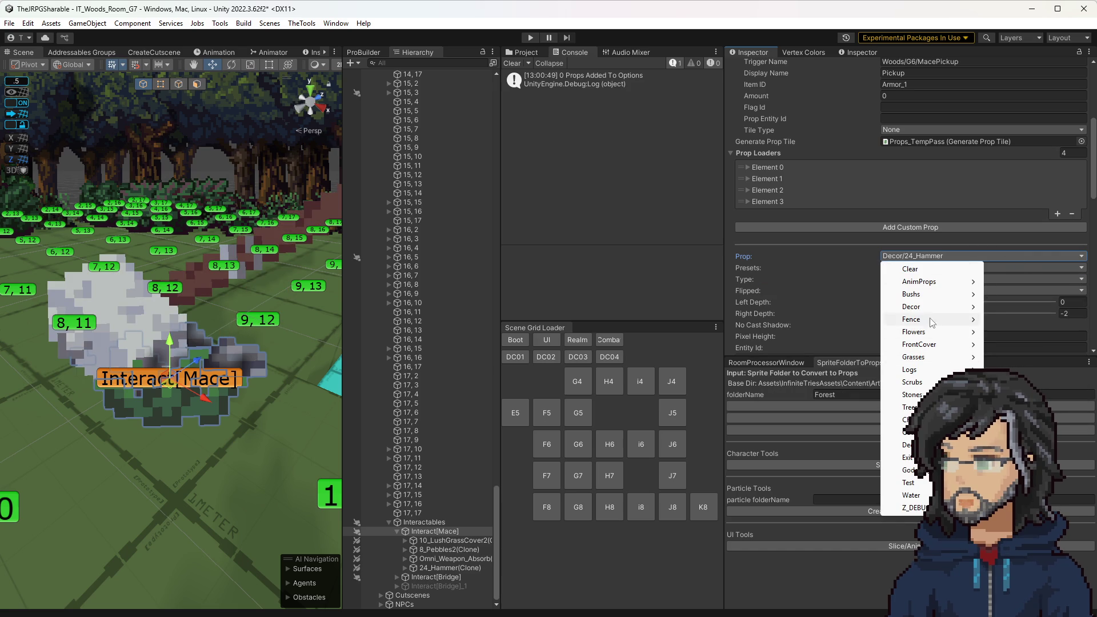
{"action": "mouse_move", "coordinate": [920, 309]}
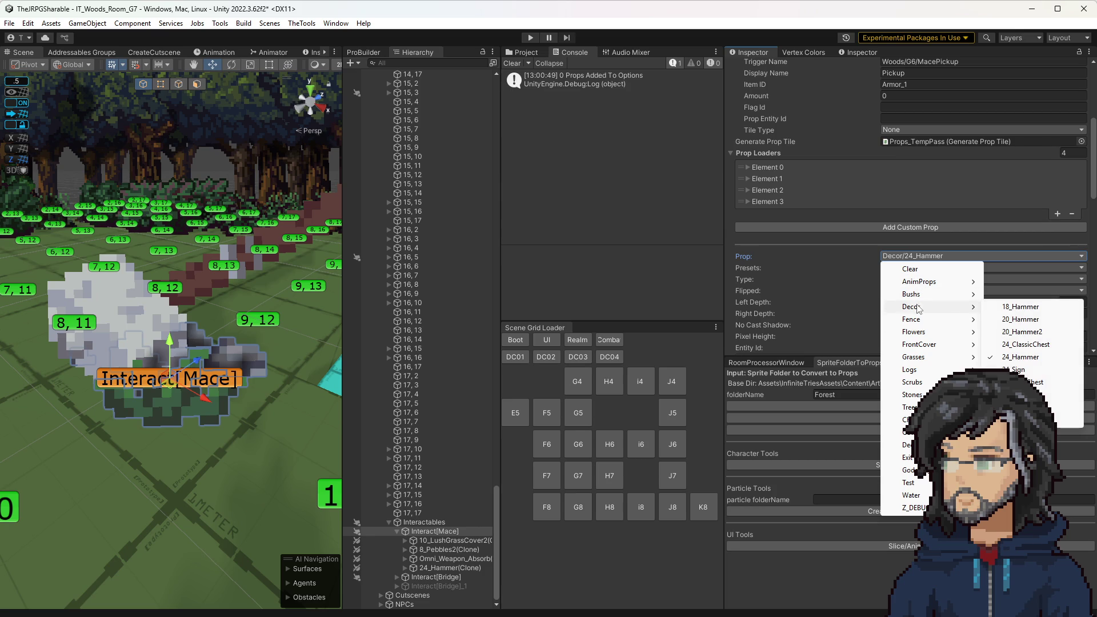
{"action": "left_click", "coordinate": [1020, 307]}
{"action": "left_click_drag", "start_coordinate": [260, 391], "coordinate": [263, 394]}
{"action": "scroll", "coordinate": [263, 394], "scroll_direction": "down", "scroll_amount": 5}
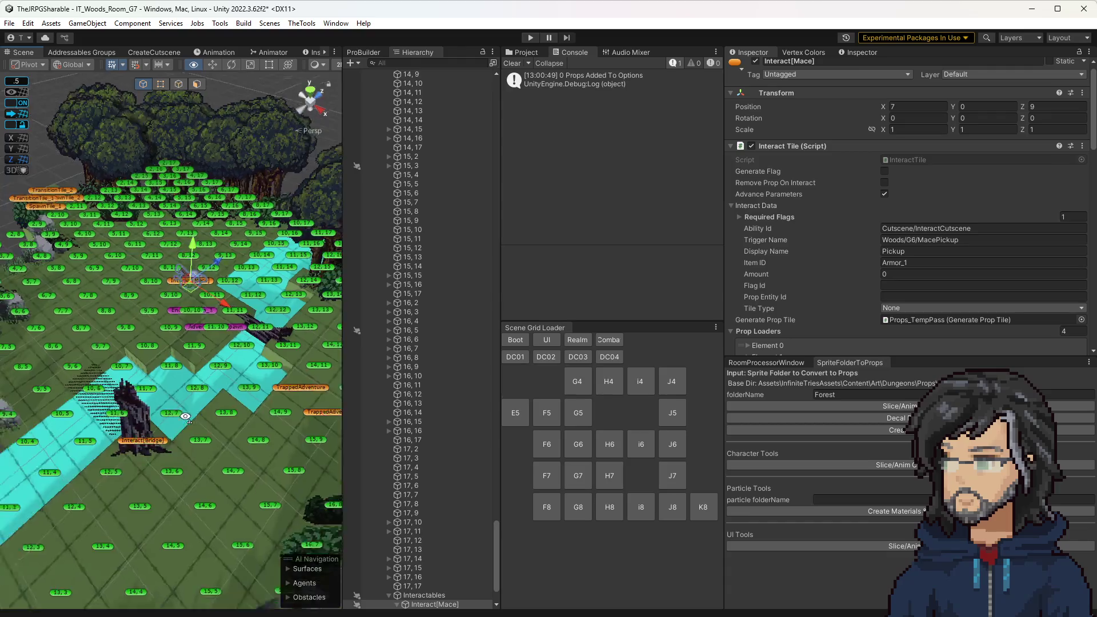
Save the IT_Woods_Room_G7 scene and orbit in close around the mace
{"action": "key", "text": "ctrl+s"}
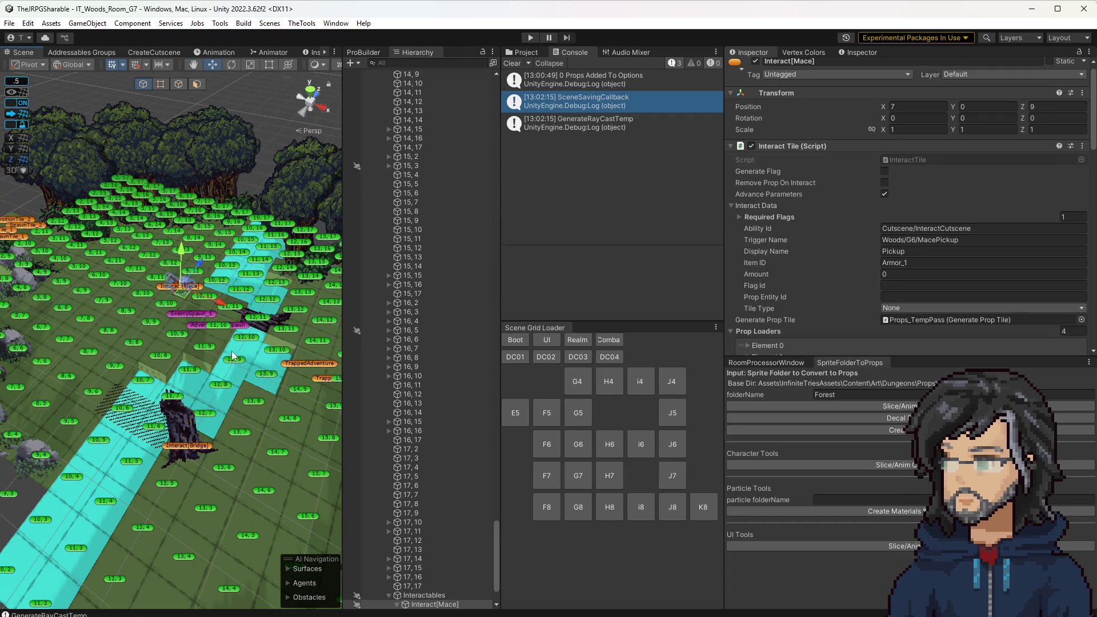
{"action": "scroll", "coordinate": [233, 338], "scroll_direction": "up", "scroll_amount": 3}
{"action": "left_click_drag", "start_coordinate": [234, 338], "coordinate": [247, 345]}
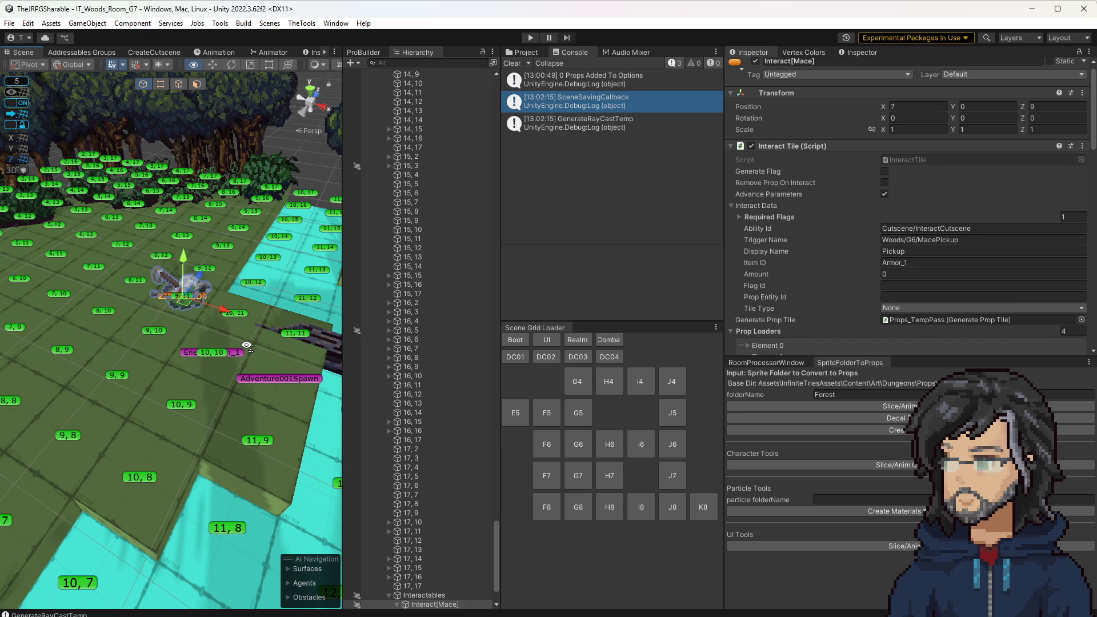
{"action": "mouse_move", "coordinate": [247, 345]}
{"action": "left_mouse_down"}
{"action": "mouse_move", "coordinate": [235, 391]}
{"action": "mouse_move", "coordinate": [231, 373]}
{"action": "left_mouse_up"}
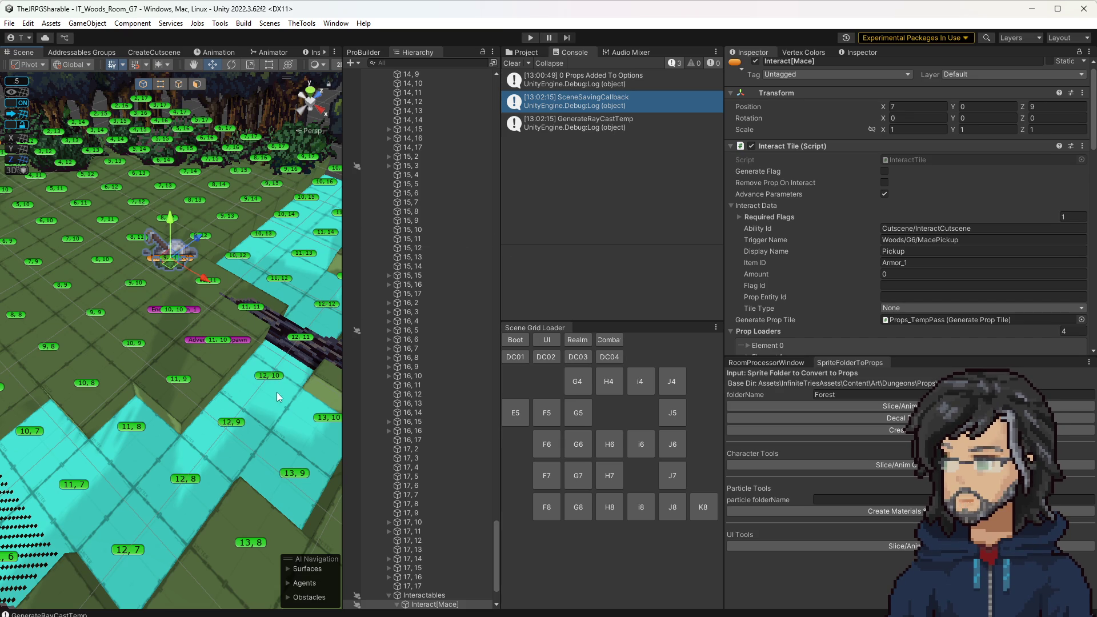
Survey the tile grid around the mace and select tile 11,11 beside the path
{"action": "left_click_drag", "start_coordinate": [276, 402], "coordinate": [278, 382]}
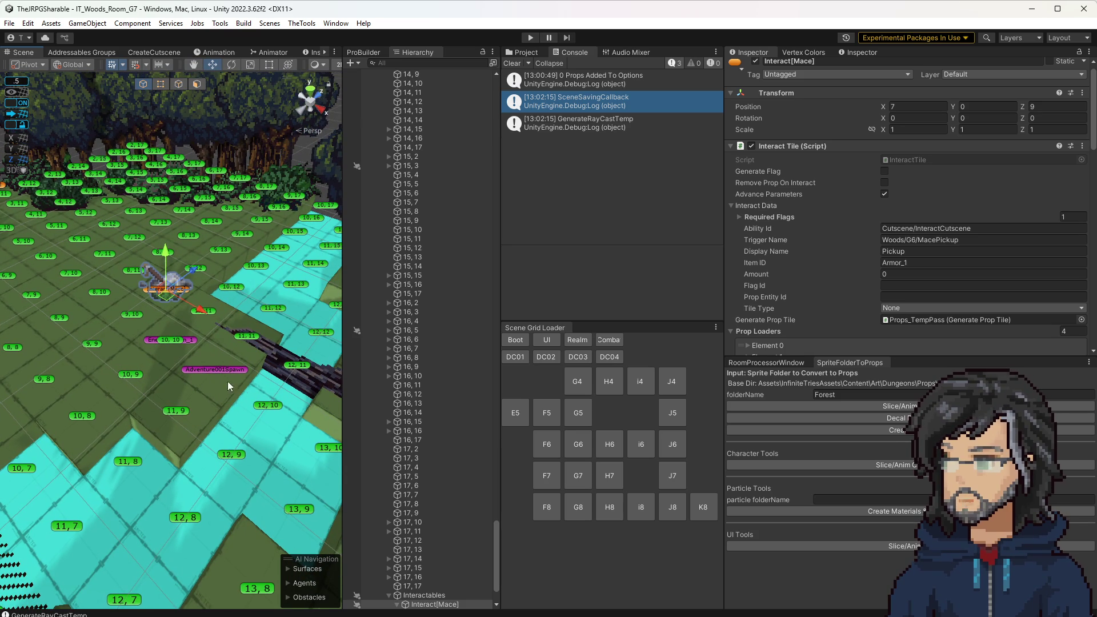
{"action": "scroll", "coordinate": [267, 381], "scroll_direction": "down", "scroll_amount": 2}
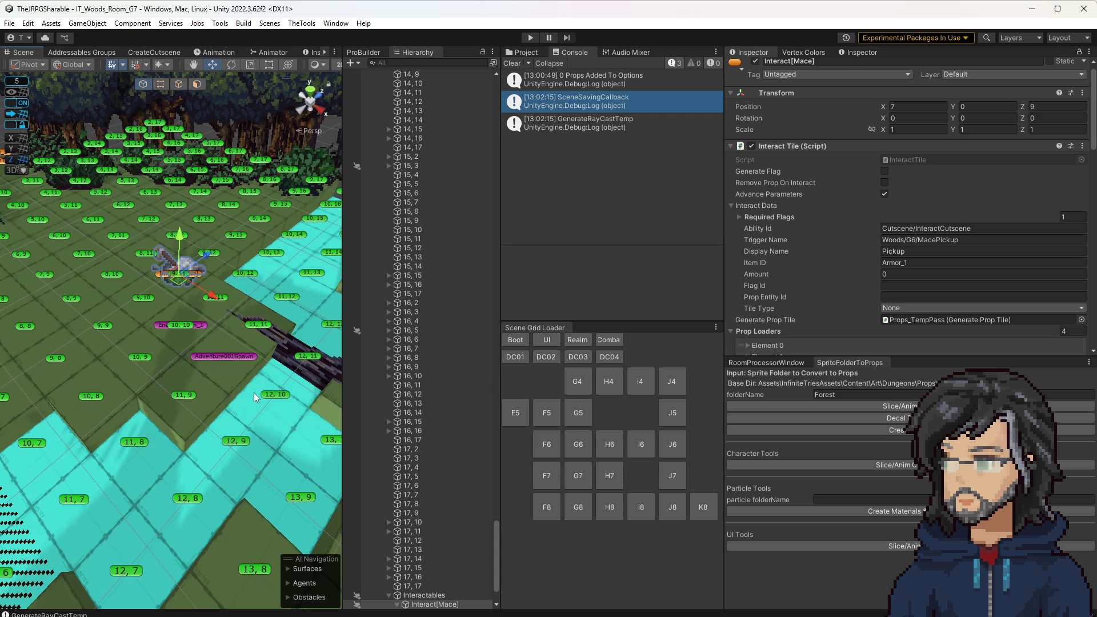
{"action": "left_click_drag", "start_coordinate": [253, 386], "coordinate": [239, 379]}
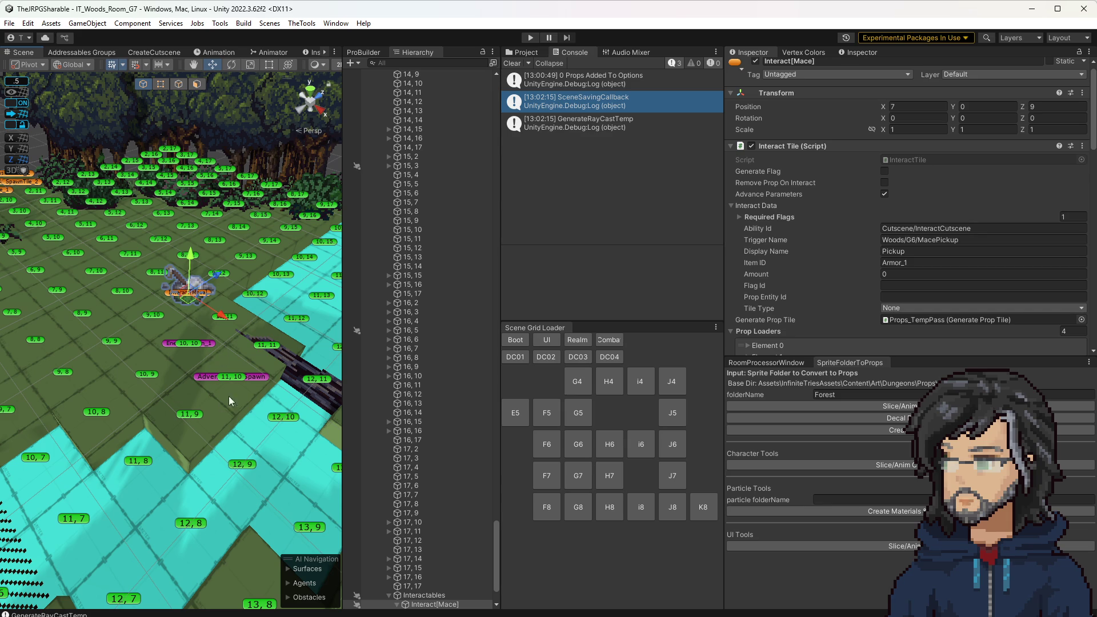
{"action": "mouse_move", "coordinate": [218, 373]}
{"action": "left_mouse_down"}
{"action": "mouse_move", "coordinate": [150, 344]}
{"action": "mouse_move", "coordinate": [159, 327]}
{"action": "mouse_move", "coordinate": [96, 290]}
{"action": "left_mouse_up"}
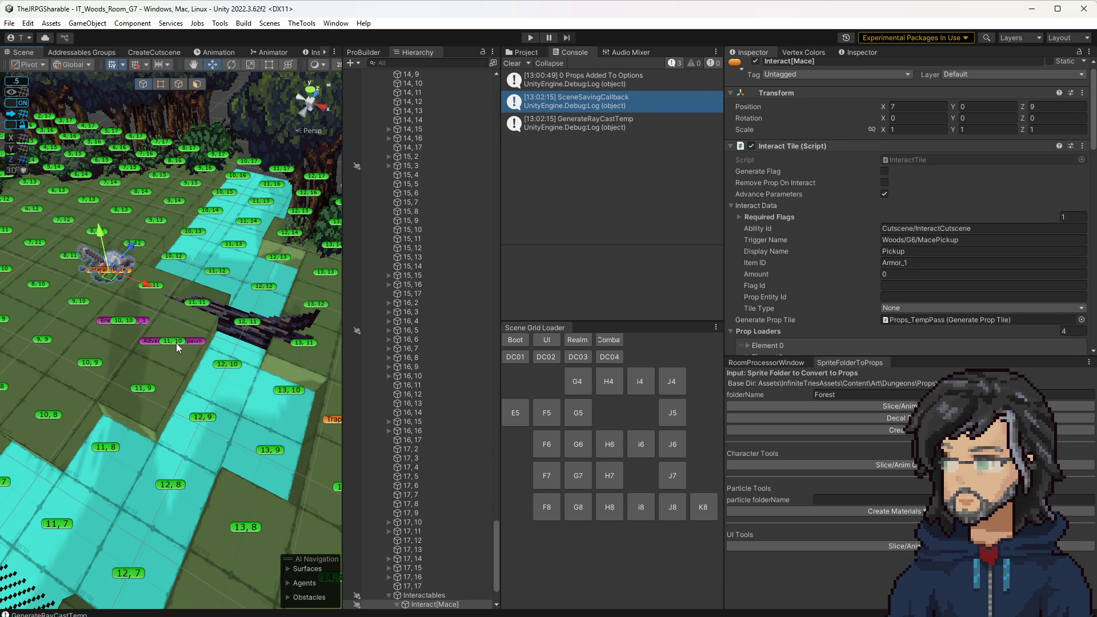
{"action": "left_click_drag", "start_coordinate": [204, 360], "coordinate": [211, 378]}
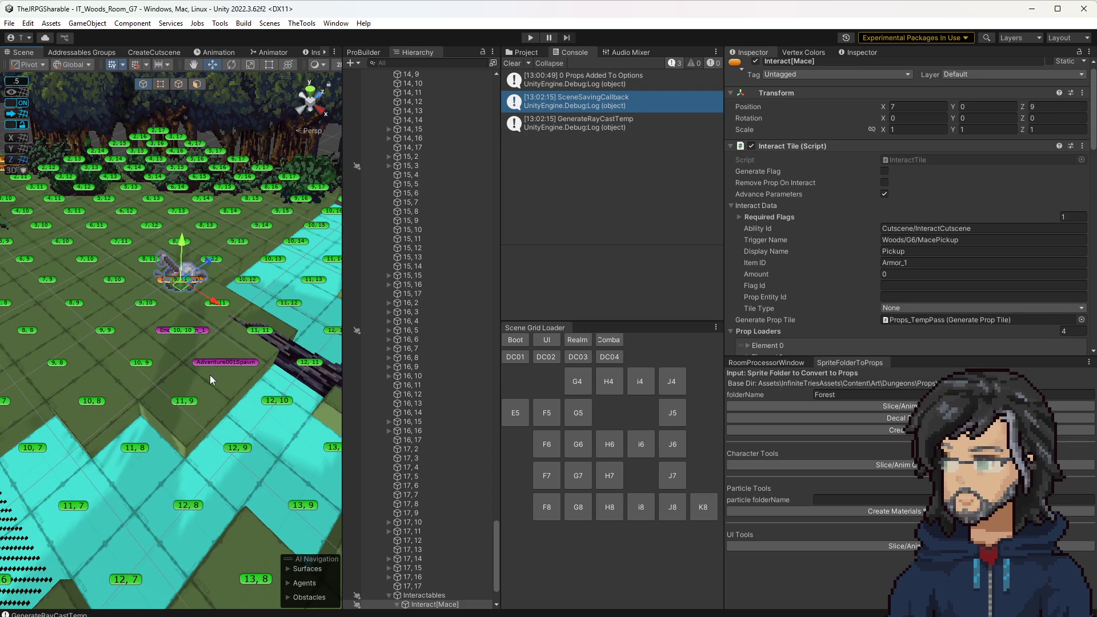
{"action": "left_click", "coordinate": [260, 331]}
Try a blue large leaf bush, then 20_RoundBrush, as the tile's centre prop
{"action": "scroll", "coordinate": [897, 204], "scroll_direction": "down", "scroll_amount": 2}
{"action": "left_click", "coordinate": [897, 201]}
{"action": "mouse_move", "coordinate": [920, 237]}
{"action": "left_click", "coordinate": [830, 264]}
{"action": "left_click", "coordinate": [923, 202]}
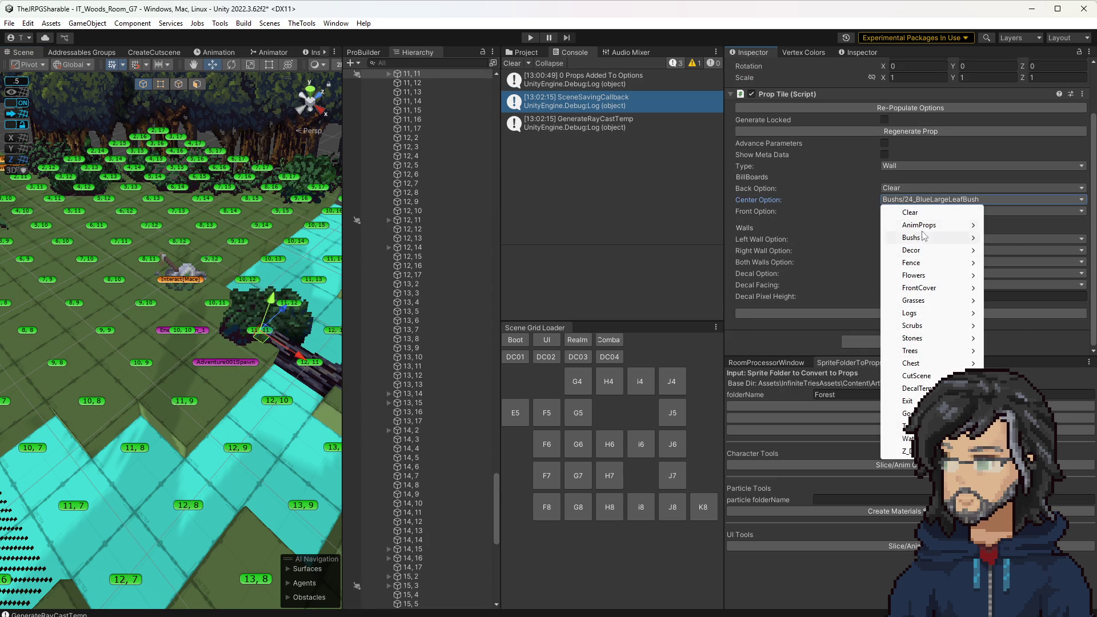
{"action": "mouse_move", "coordinate": [920, 238]}
{"action": "left_click", "coordinate": [811, 250]}
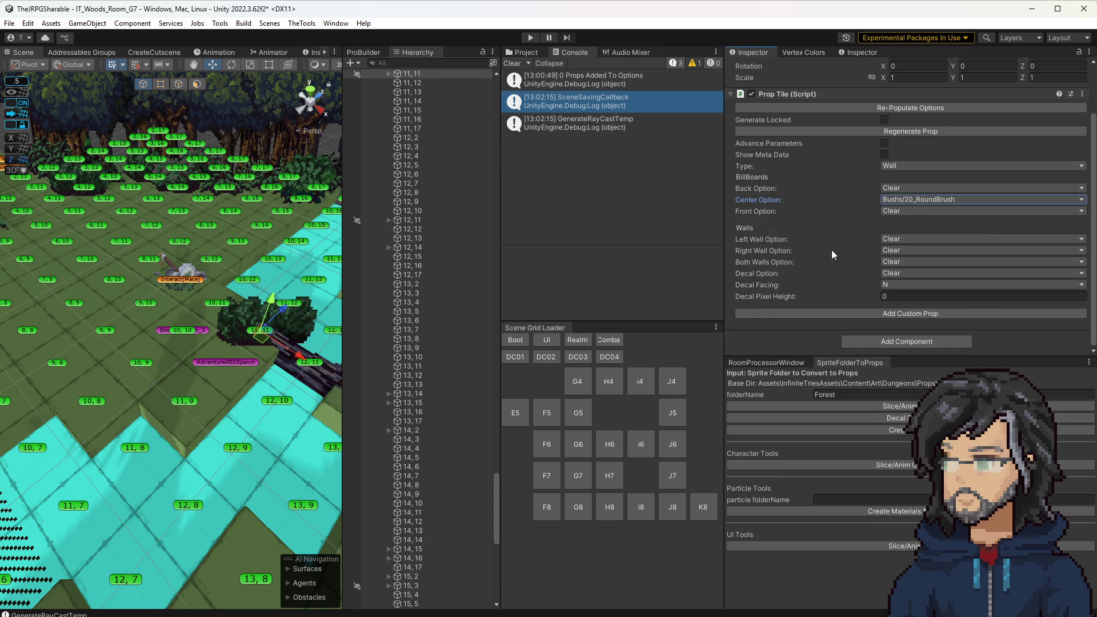
Try 26_LargeLeafBush, then settle on Bushs/24_OrangeRoundBush as the centre prop
{"action": "left_click", "coordinate": [911, 201]}
{"action": "mouse_move", "coordinate": [923, 238]}
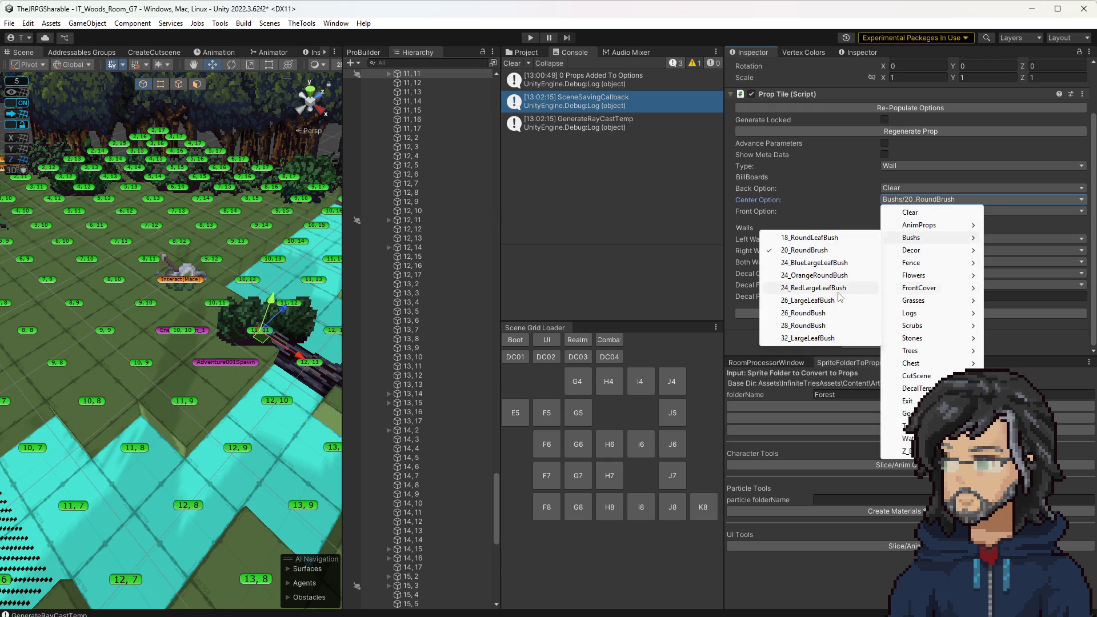
{"action": "left_click", "coordinate": [828, 302]}
{"action": "left_click", "coordinate": [952, 201]}
{"action": "mouse_move", "coordinate": [917, 238]}
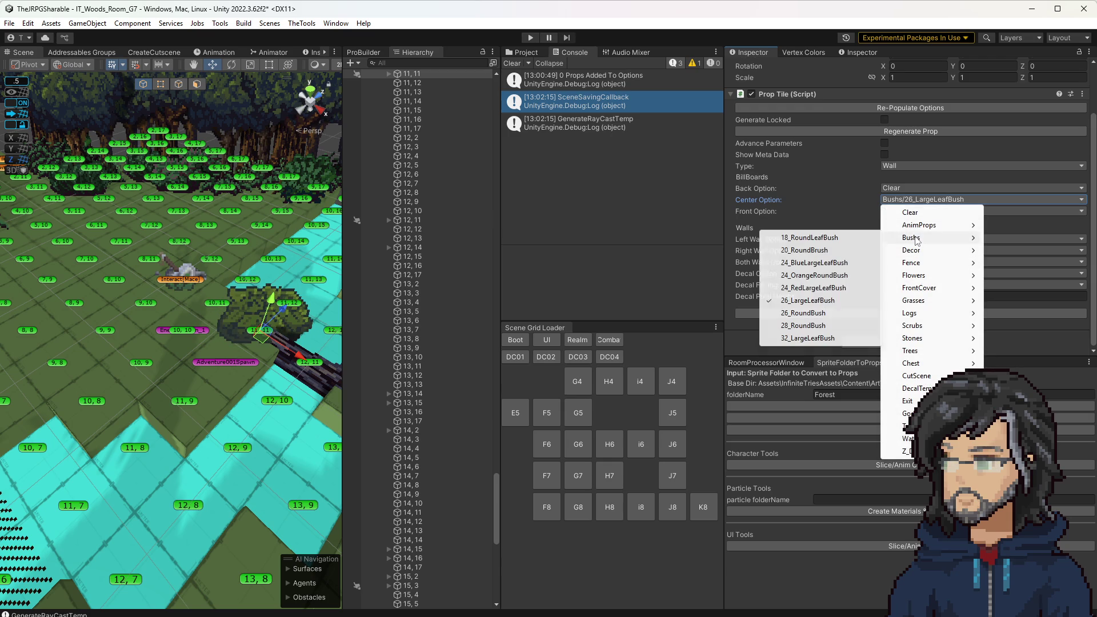
{"action": "left_click", "coordinate": [814, 276]}
{"action": "mouse_move", "coordinate": [154, 368]}
{"action": "left_mouse_down"}
{"action": "mouse_move", "coordinate": [251, 369]}
{"action": "mouse_move", "coordinate": [239, 370]}
{"action": "left_mouse_up"}
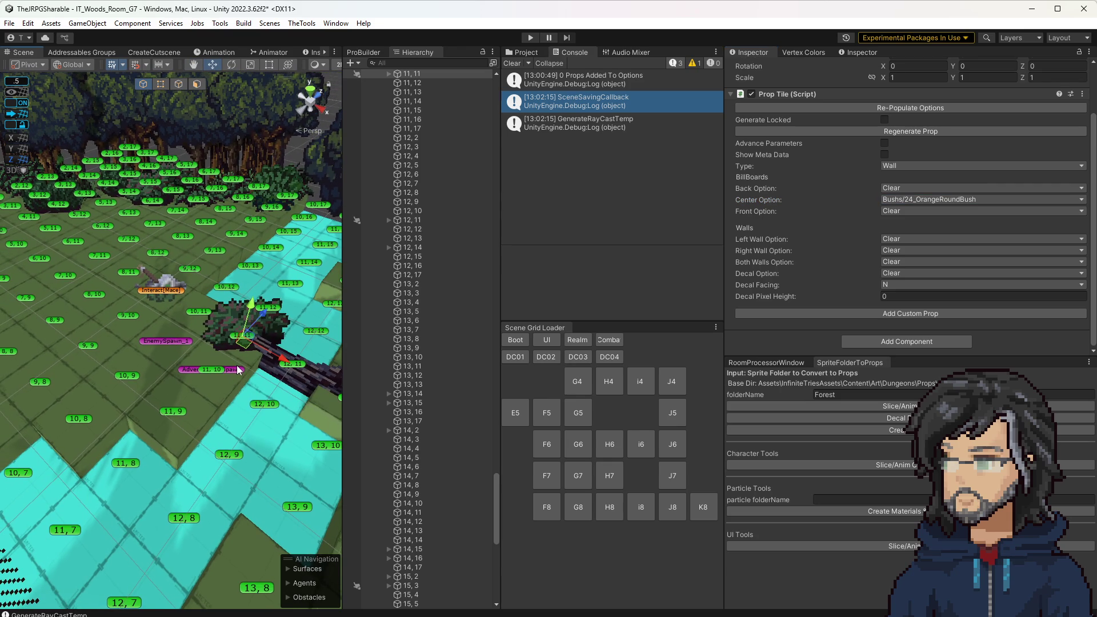
Set the tile's front prop to Stones/8_Pebbles in front of the bush
{"action": "left_click", "coordinate": [901, 211]}
{"action": "mouse_move", "coordinate": [913, 350]}
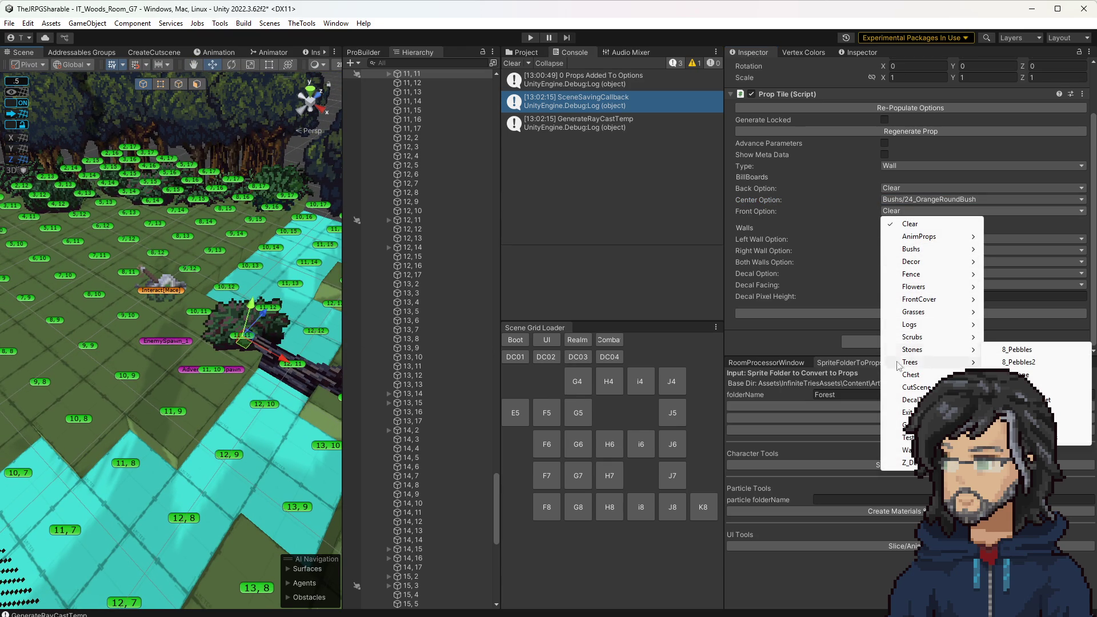
{"action": "left_click", "coordinate": [1020, 349]}
{"action": "left_click_drag", "start_coordinate": [225, 396], "coordinate": [262, 383]}
Clear the fallen stump prop from tile 12,11, leaving its type as Pit
{"action": "left_click", "coordinate": [248, 361]}
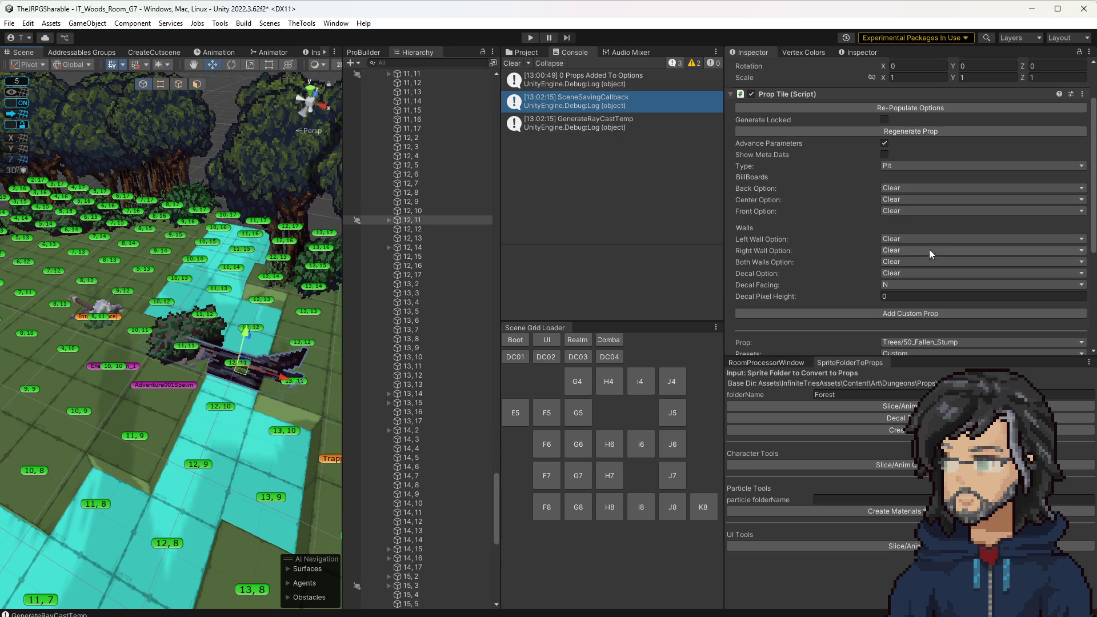
{"action": "scroll", "coordinate": [914, 234], "scroll_direction": "down", "scroll_amount": 5}
{"action": "left_click", "coordinate": [905, 189]}
{"action": "left_click", "coordinate": [915, 293]}
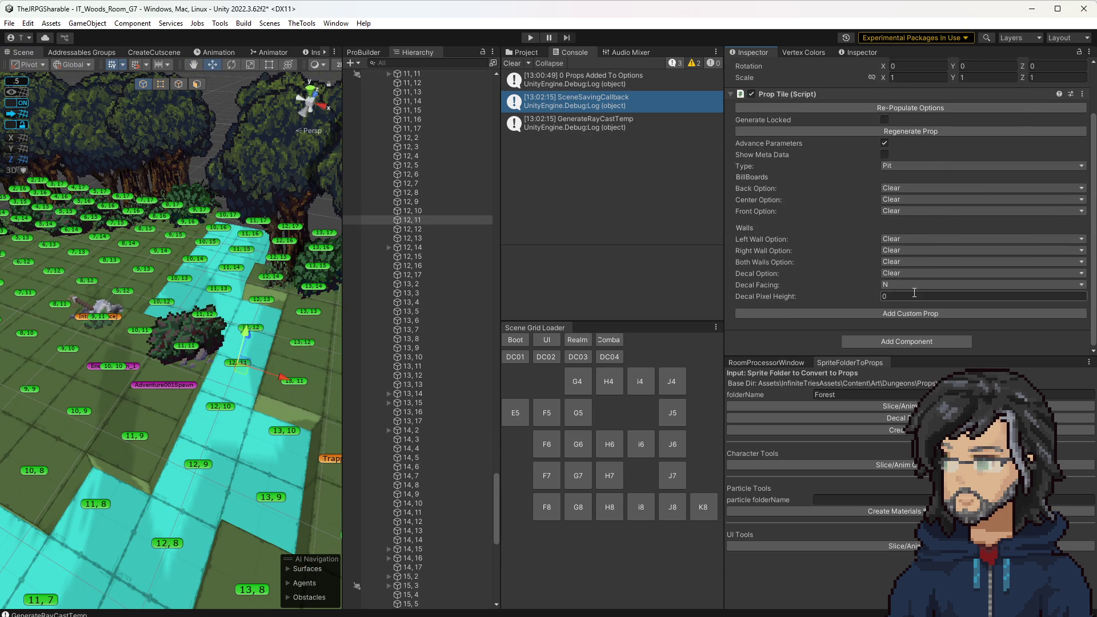
{"action": "scroll", "coordinate": [903, 240], "scroll_direction": "up", "scroll_amount": 2}
{"action": "left_click", "coordinate": [896, 227]}
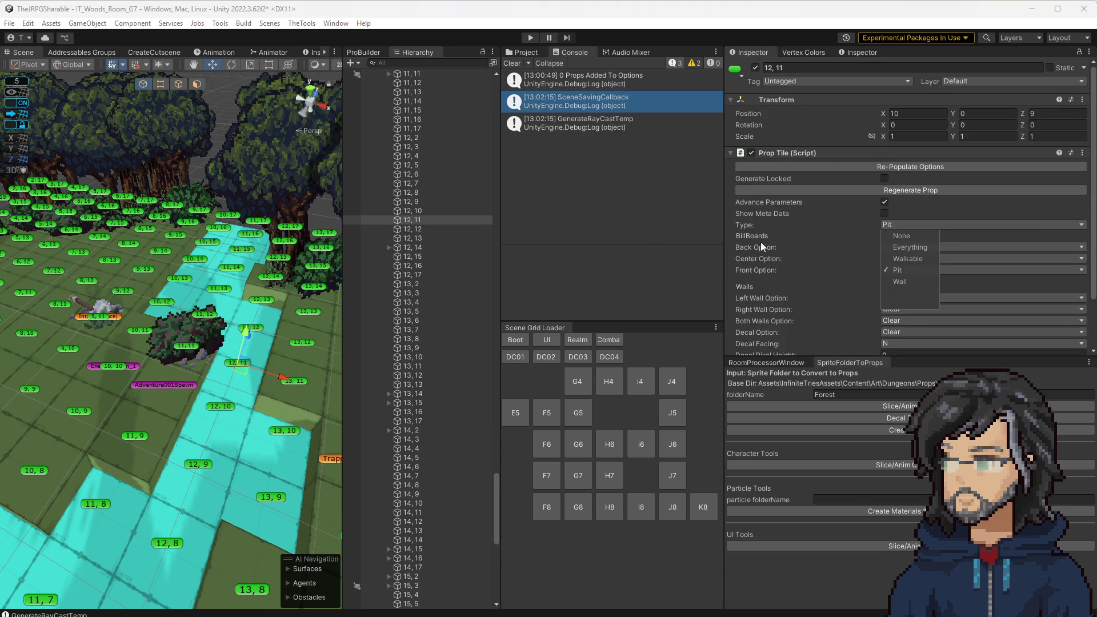
{"action": "left_click", "coordinate": [154, 358]}
Turn off the prop tile's Advance Parameters and save the scene
{"action": "key", "text": "Down"}
{"action": "key", "text": "Left"}
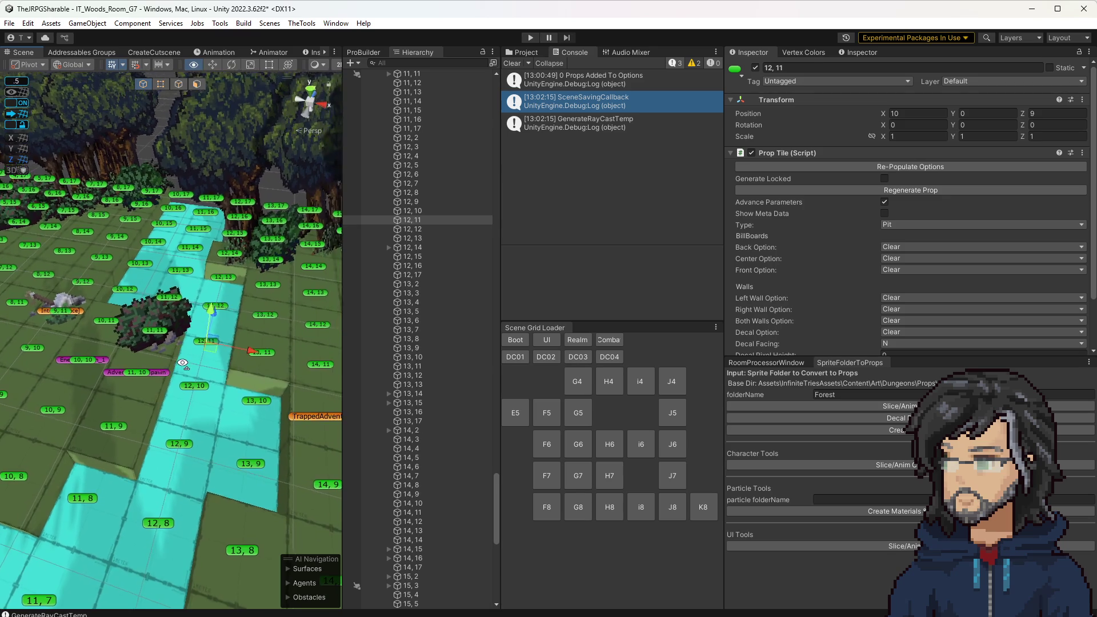
{"action": "key", "text": "Down"}
{"action": "key", "text": "Left"}
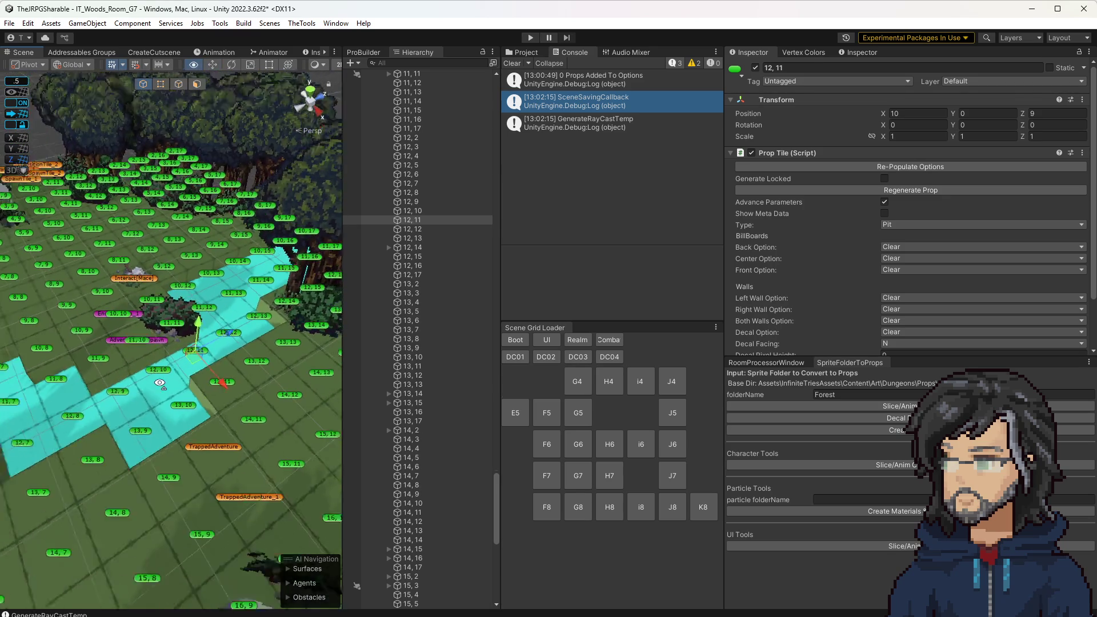
{"action": "scroll", "coordinate": [830, 190], "scroll_direction": "down", "scroll_amount": 3}
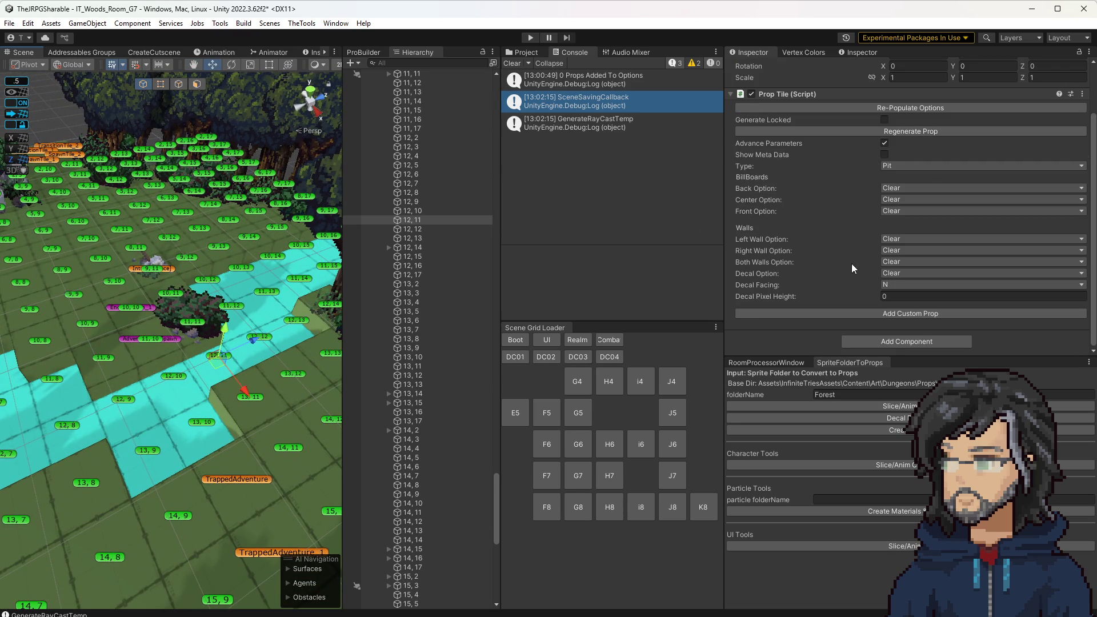
{"action": "left_click", "coordinate": [885, 142]}
{"action": "key", "text": "s"}
{"action": "key", "text": "ctrl+s"}
Clear the Console log and orbit the view around the mace area
{"action": "key", "text": "w"}
{"action": "key", "text": "w"}
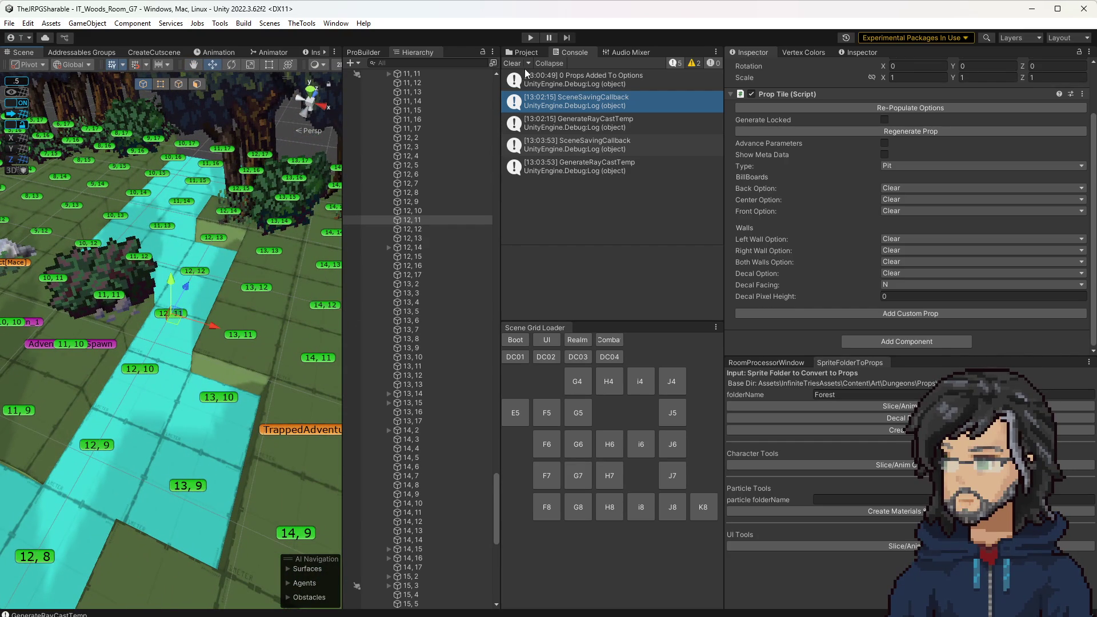
{"action": "left_click", "coordinate": [674, 63]}
{"action": "scroll", "coordinate": [208, 308], "scroll_direction": "down", "scroll_amount": 5}
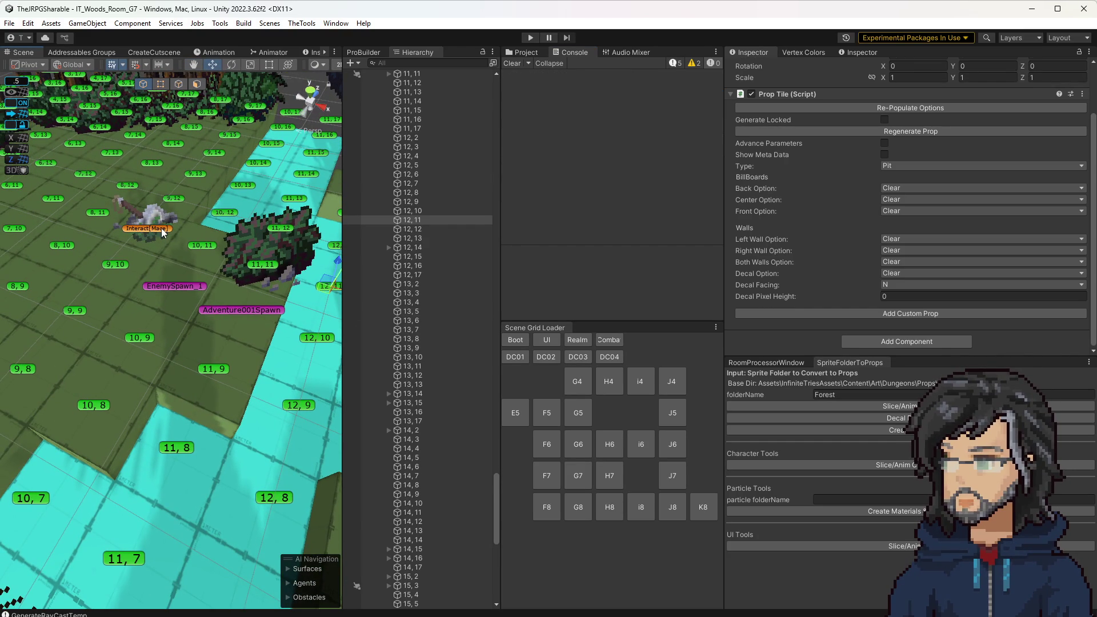
{"action": "mouse_move", "coordinate": [161, 230]}
{"action": "left_mouse_down"}
{"action": "mouse_move", "coordinate": [143, 226]}
{"action": "mouse_move", "coordinate": [164, 223]}
{"action": "left_mouse_up"}
{"action": "scroll", "coordinate": [165, 227], "scroll_direction": "down", "scroll_amount": 6}
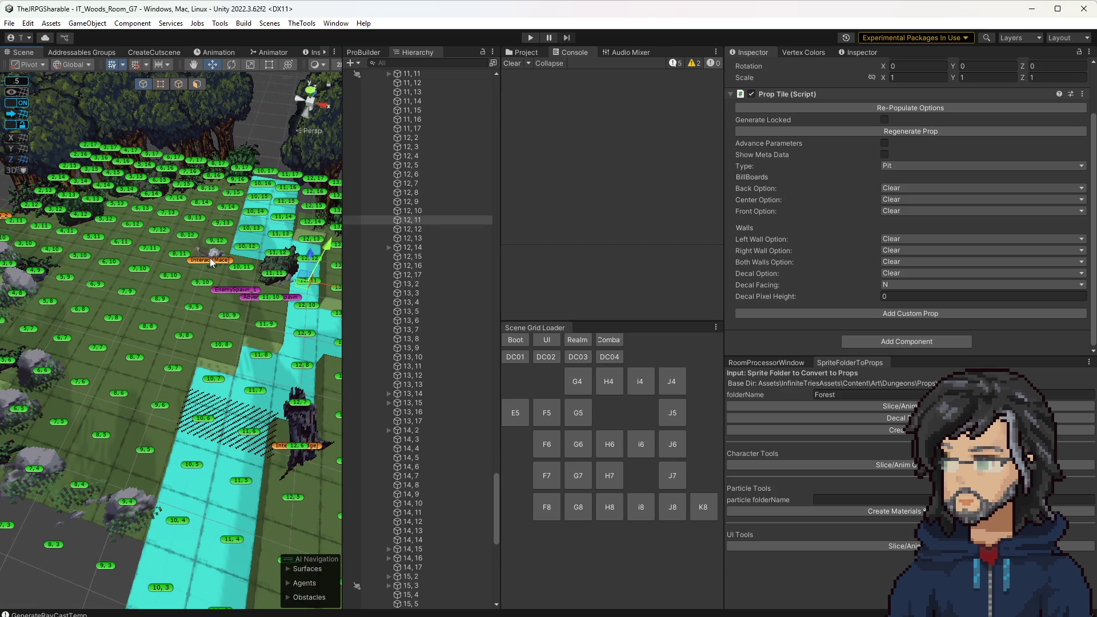
{"action": "scroll", "coordinate": [218, 260], "scroll_direction": "up", "scroll_amount": 4}
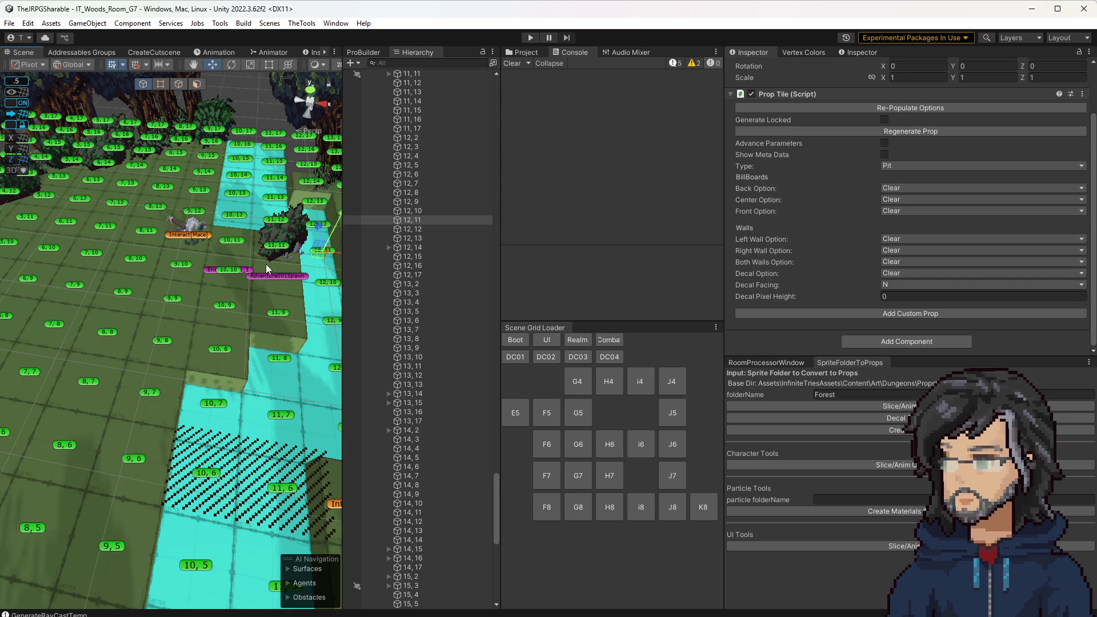
{"action": "left_click_drag", "start_coordinate": [274, 264], "coordinate": [218, 279]}
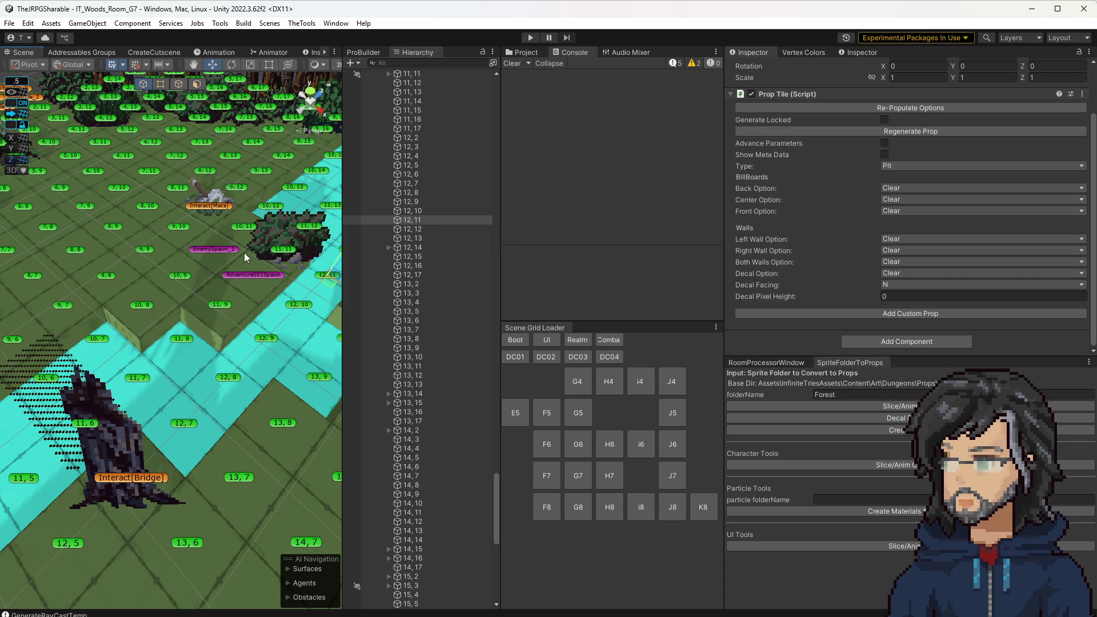
{"action": "mouse_move", "coordinate": [252, 328]}
{"action": "left_mouse_down"}
{"action": "mouse_move", "coordinate": [194, 360]}
{"action": "mouse_move", "coordinate": [213, 331]}
{"action": "mouse_move", "coordinate": [201, 369]}
{"action": "left_mouse_up"}
{"action": "scroll", "coordinate": [197, 355], "scroll_direction": "up", "scroll_amount": 5}
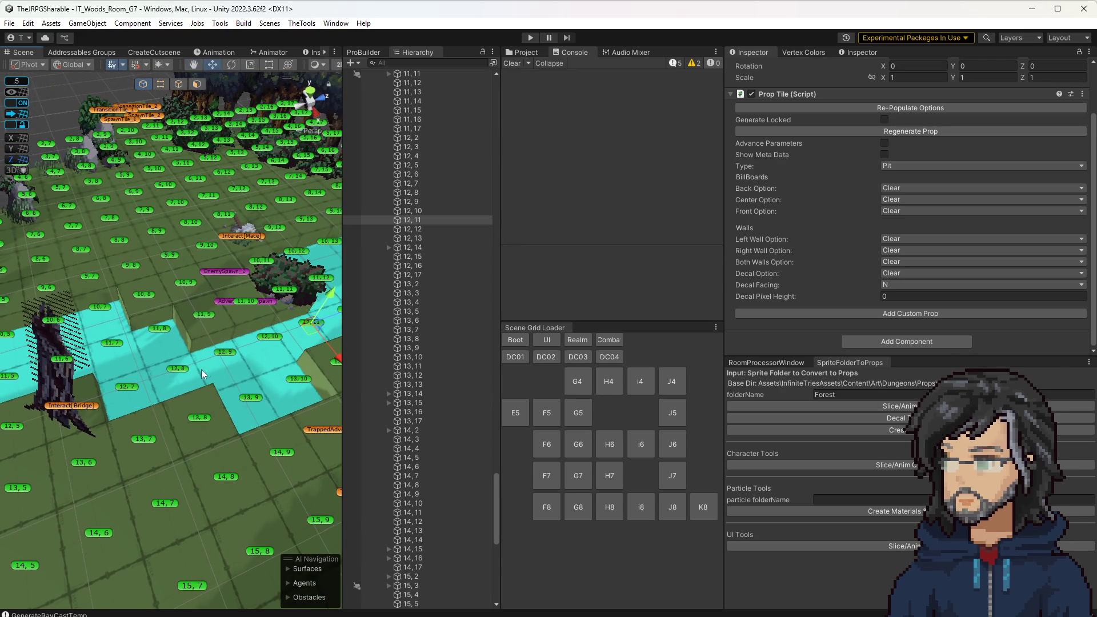
{"action": "scroll", "coordinate": [201, 369], "scroll_direction": "up", "scroll_amount": 5}
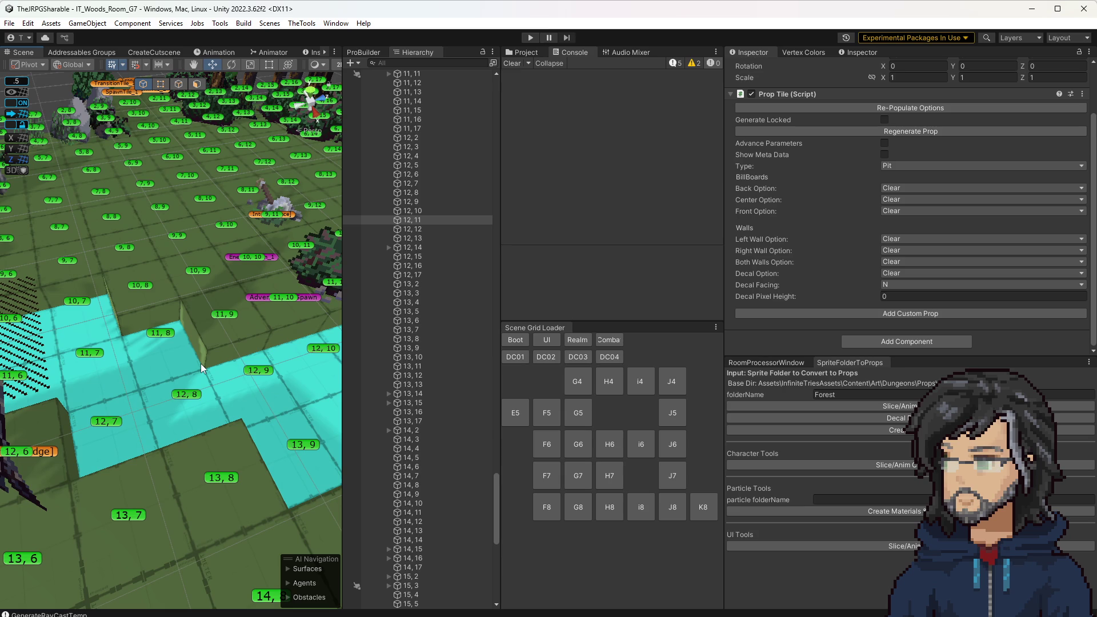
{"action": "scroll", "coordinate": [201, 364], "scroll_direction": "down", "scroll_amount": 6}
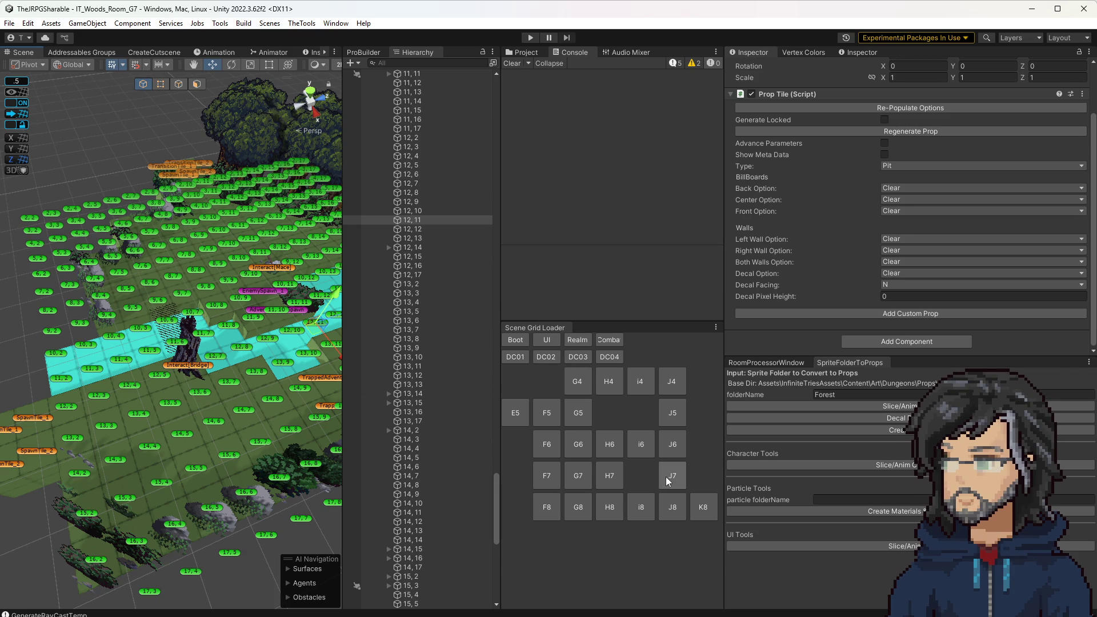
{"action": "left_click", "coordinate": [584, 445]}
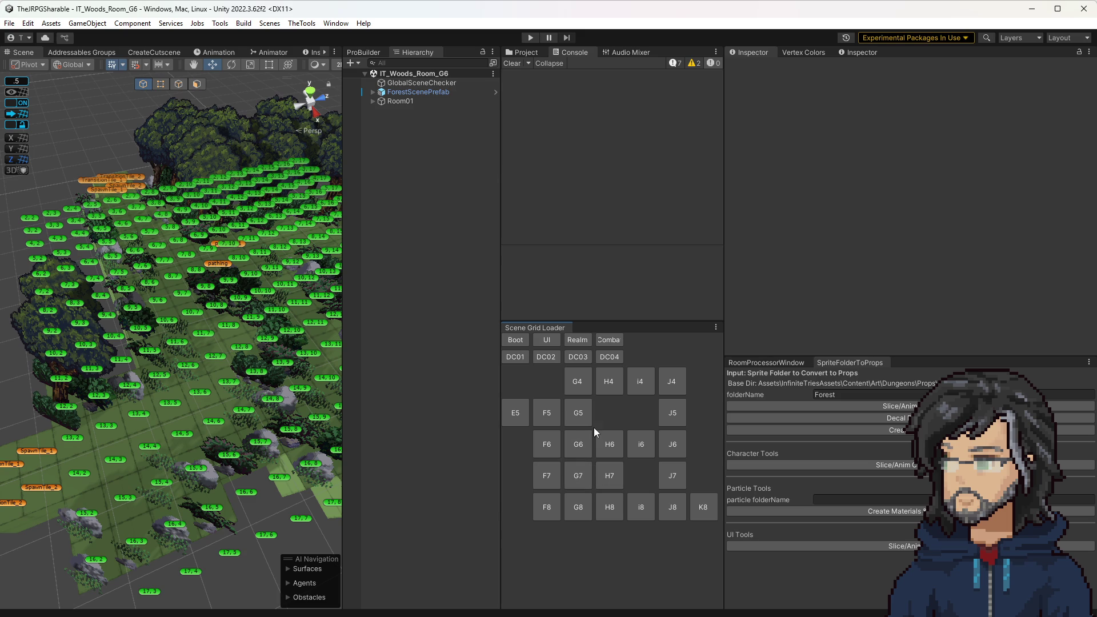
Browse the Project tab's asset folders while the G6 room is loaded
{"action": "left_click", "coordinate": [526, 53]}
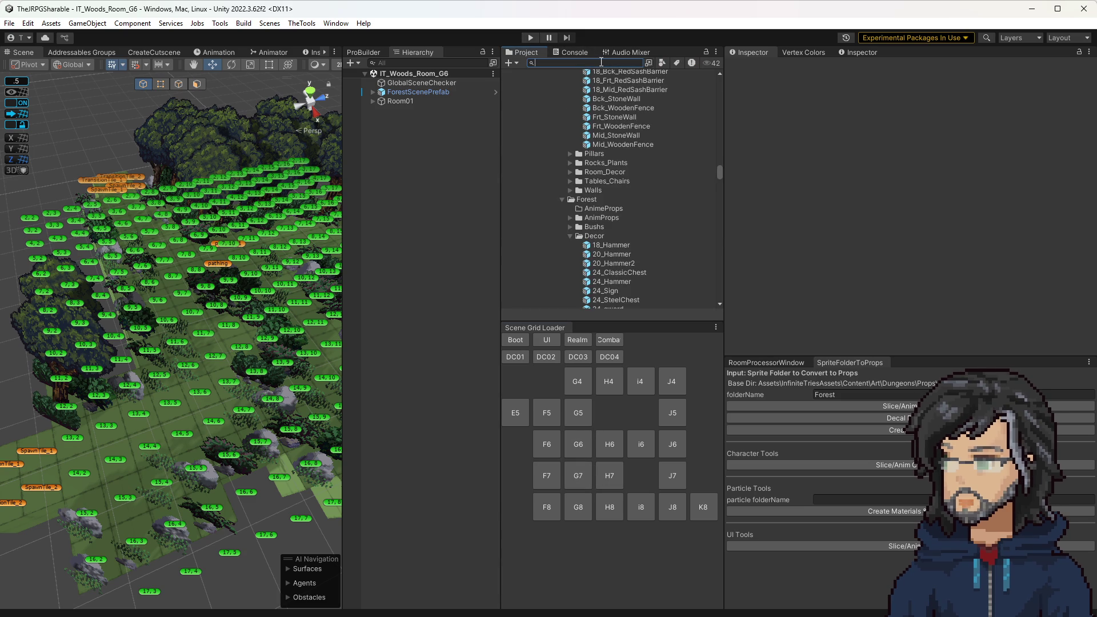
{"action": "scroll", "coordinate": [611, 244], "scroll_direction": "down", "scroll_amount": 10}
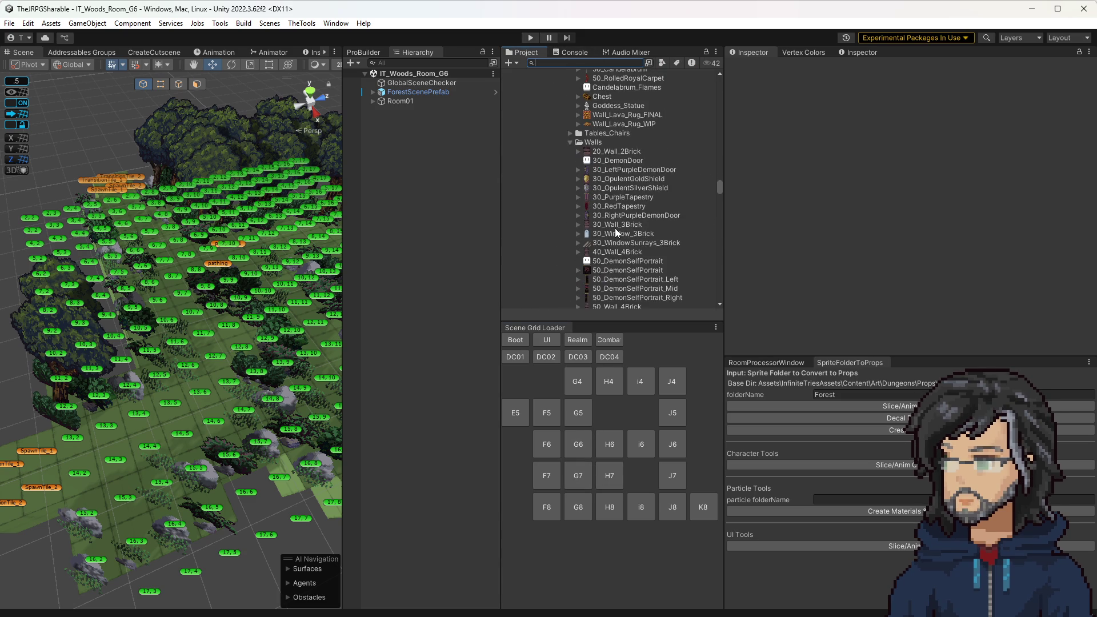
{"action": "scroll", "coordinate": [615, 228], "scroll_direction": "up", "scroll_amount": 3}
{"action": "scroll", "coordinate": [626, 229], "scroll_direction": "up", "scroll_amount": 5}
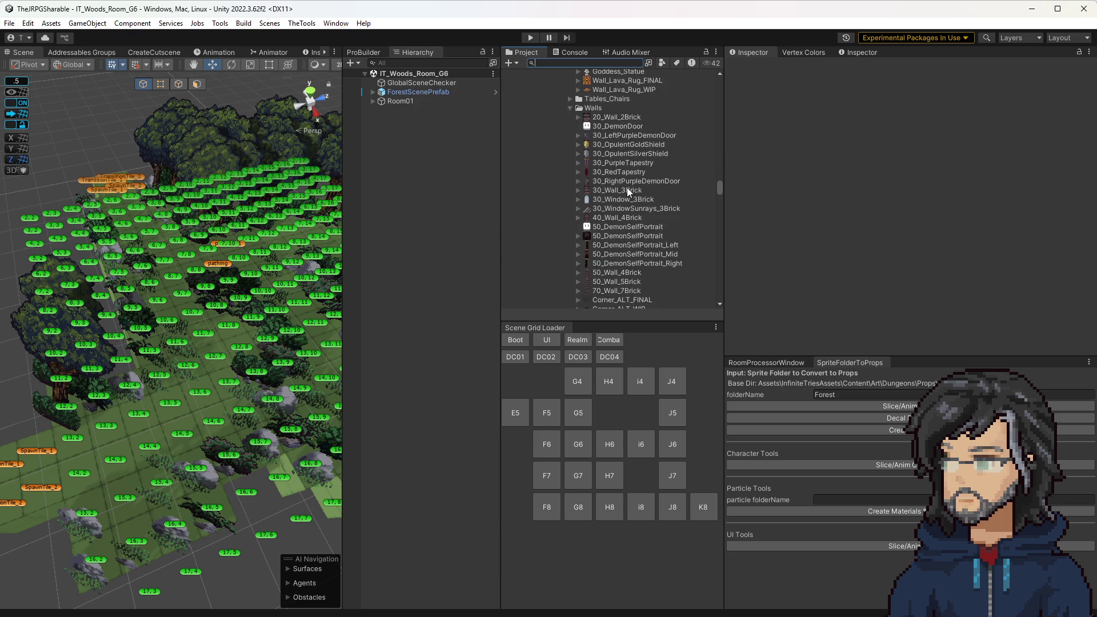
{"action": "scroll", "coordinate": [620, 159], "scroll_direction": "up", "scroll_amount": 8}
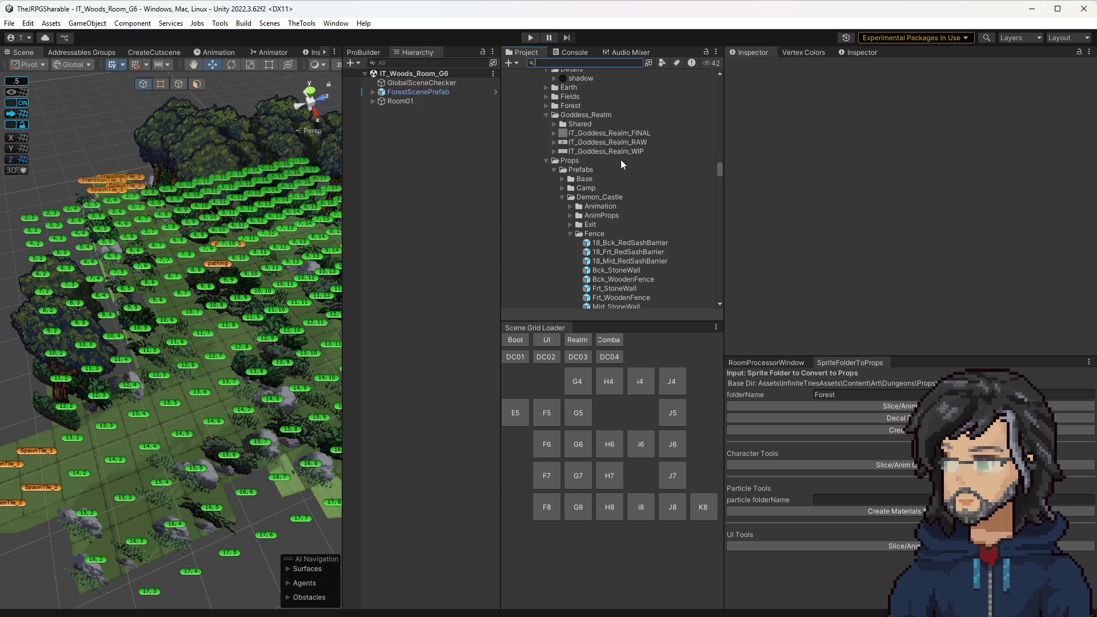
{"action": "left_click_drag", "start_coordinate": [200, 372], "coordinate": [450, 377]}
Reload the G7 woods room and select the Adventure001Spawn marker
{"action": "left_click", "coordinate": [578, 475]}
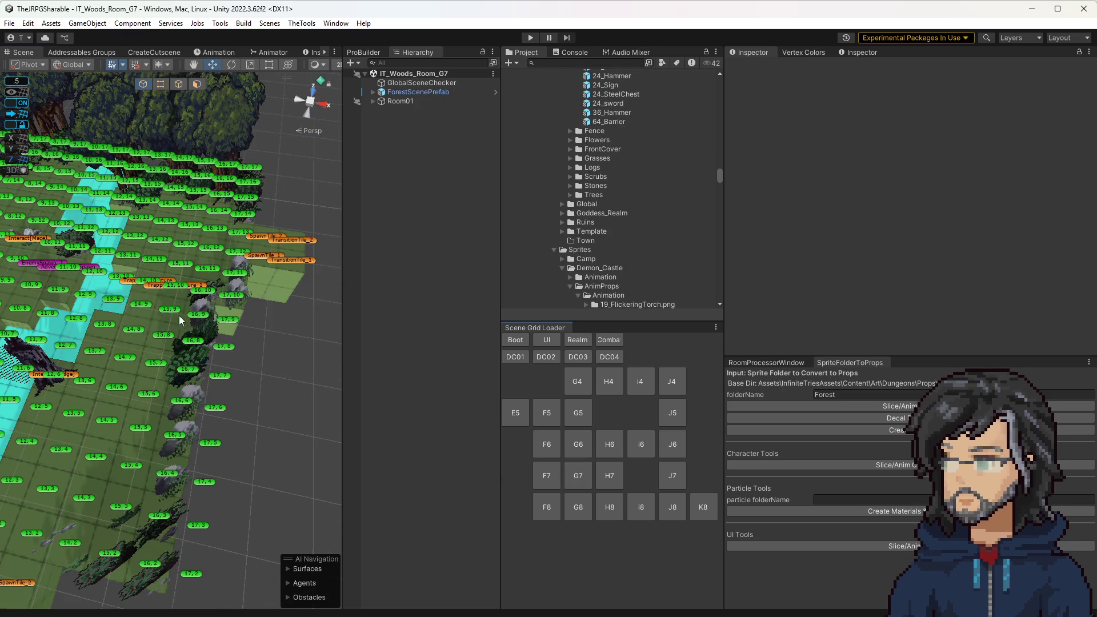
{"action": "left_click_drag", "start_coordinate": [158, 294], "coordinate": [97, 267]}
{"action": "scroll", "coordinate": [97, 267], "scroll_direction": "up", "scroll_amount": 5}
{"action": "left_click", "coordinate": [120, 254]}
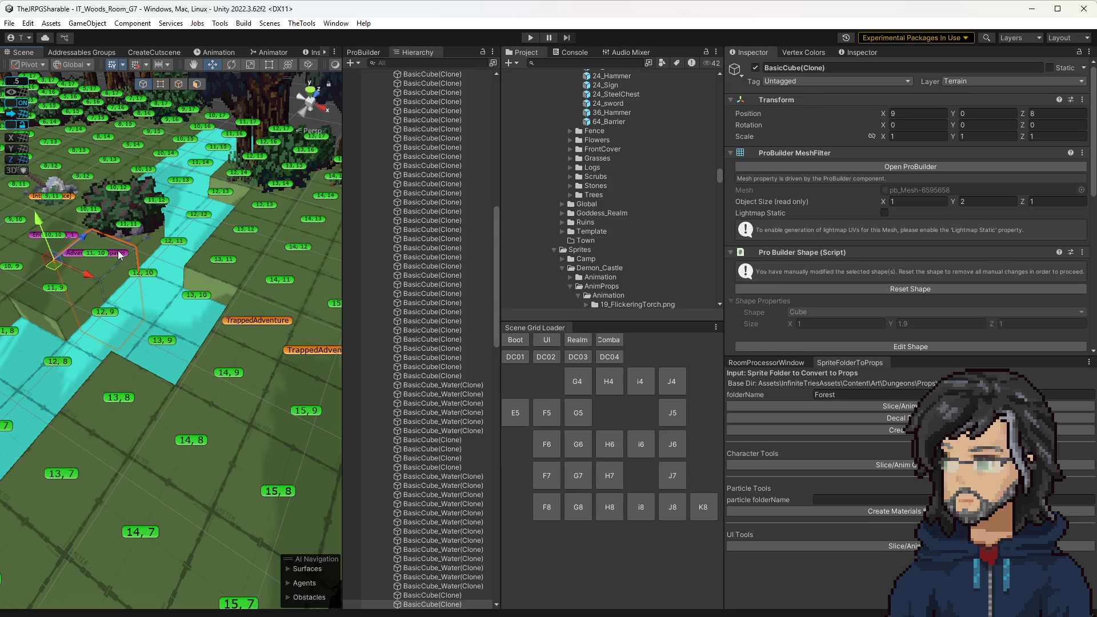
Check the spawner's Adventure001_Lost requirement, then select the Interact[Mace] tile
{"action": "left_click", "coordinate": [926, 201]}
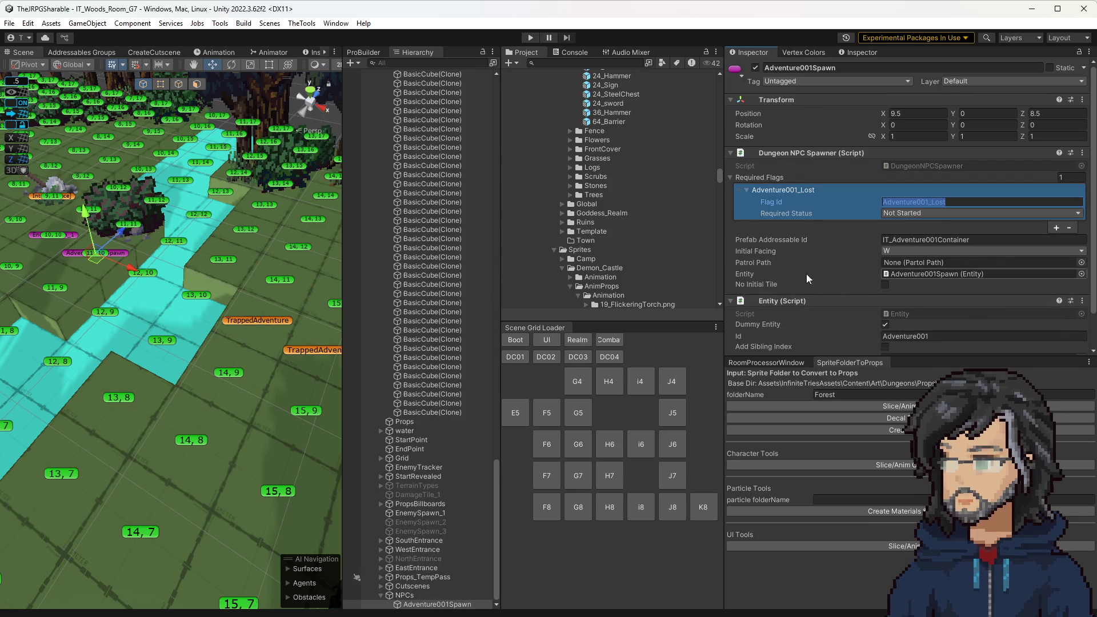
{"action": "left_click_drag", "start_coordinate": [294, 292], "coordinate": [169, 280]}
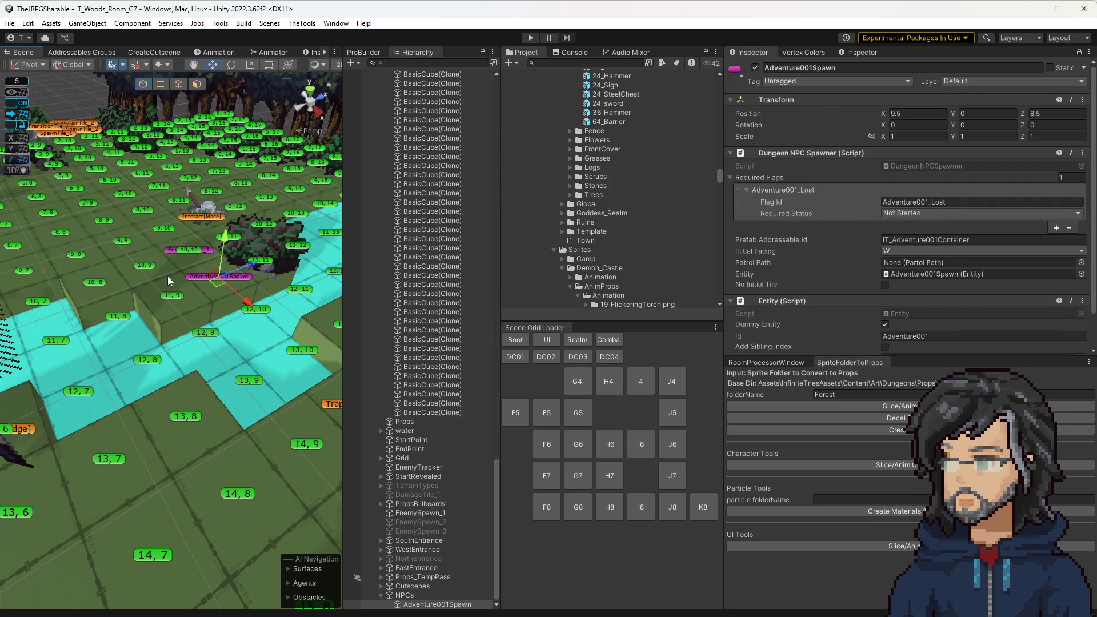
{"action": "left_click", "coordinate": [192, 223]}
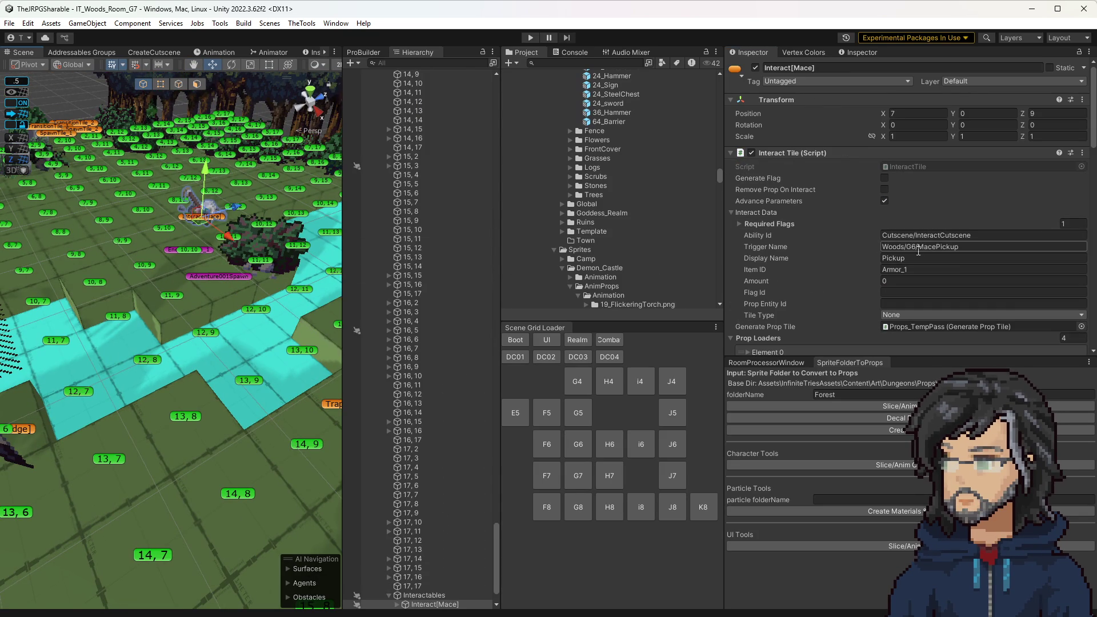
{"action": "scroll", "coordinate": [917, 251], "scroll_direction": "down", "scroll_amount": 5}
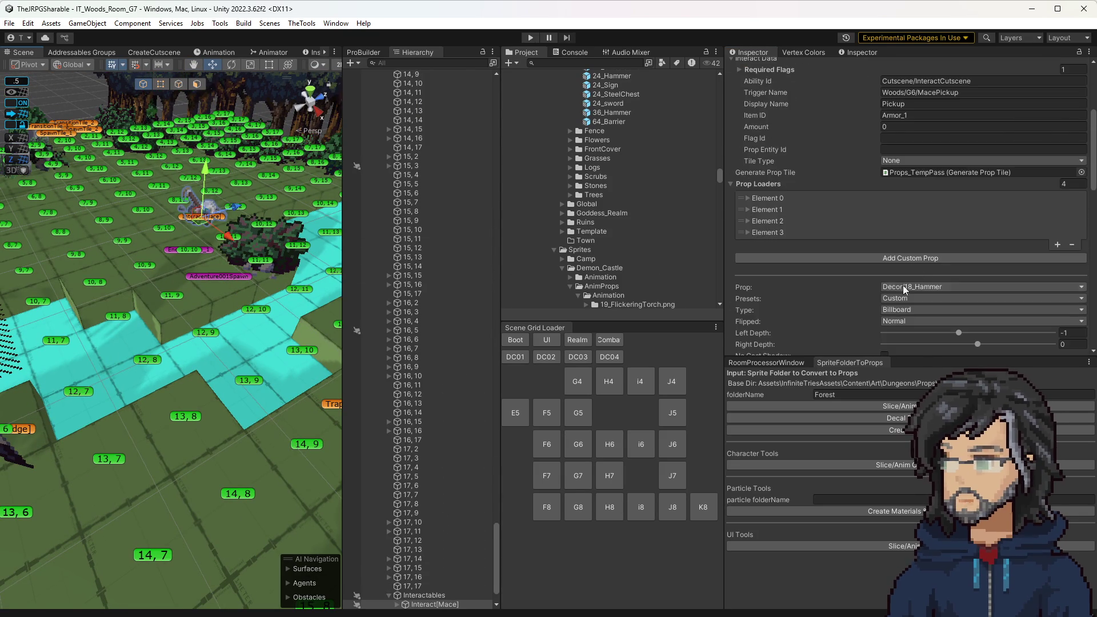
{"action": "scroll", "coordinate": [907, 290], "scroll_direction": "down", "scroll_amount": 4}
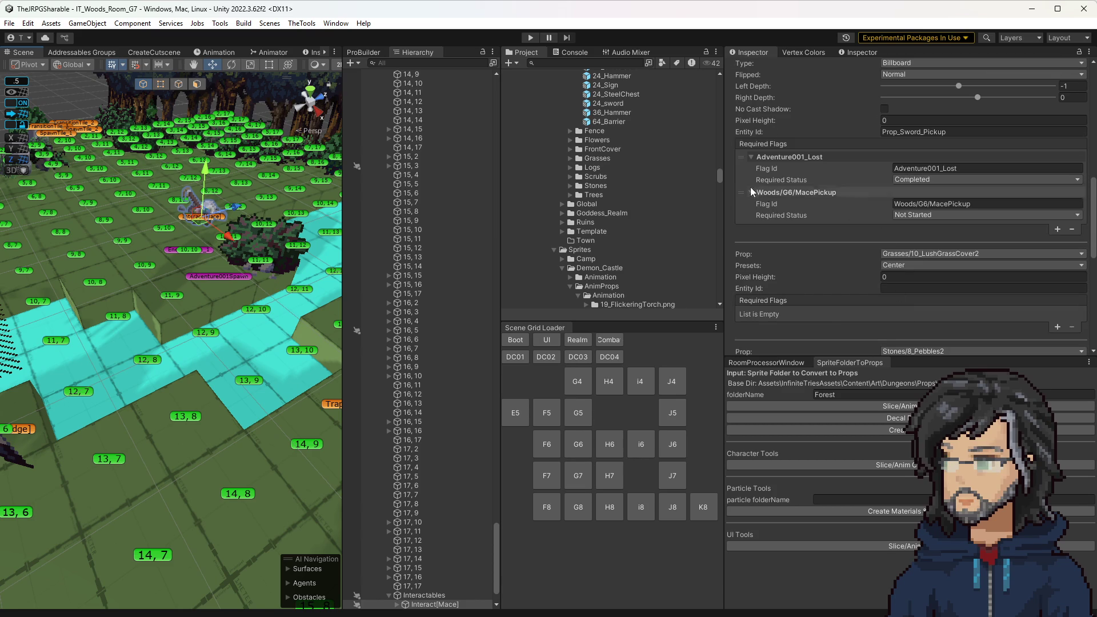
Delete Adventure001_Lost from the mace prop's Required Flags
{"action": "left_click", "coordinate": [743, 172]}
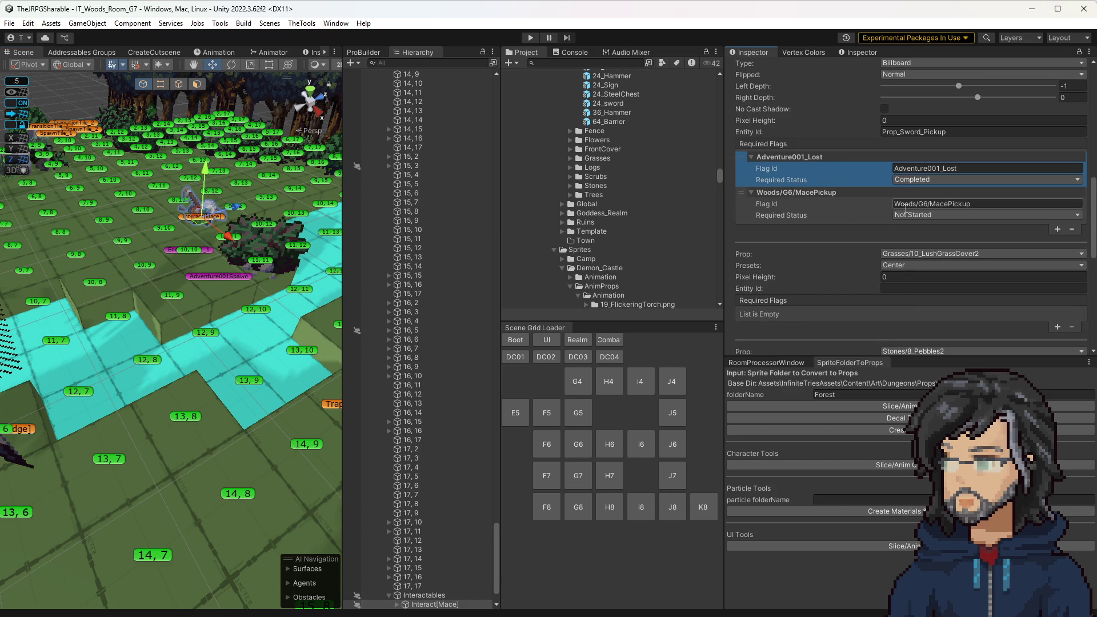
{"action": "key", "text": "Delete"}
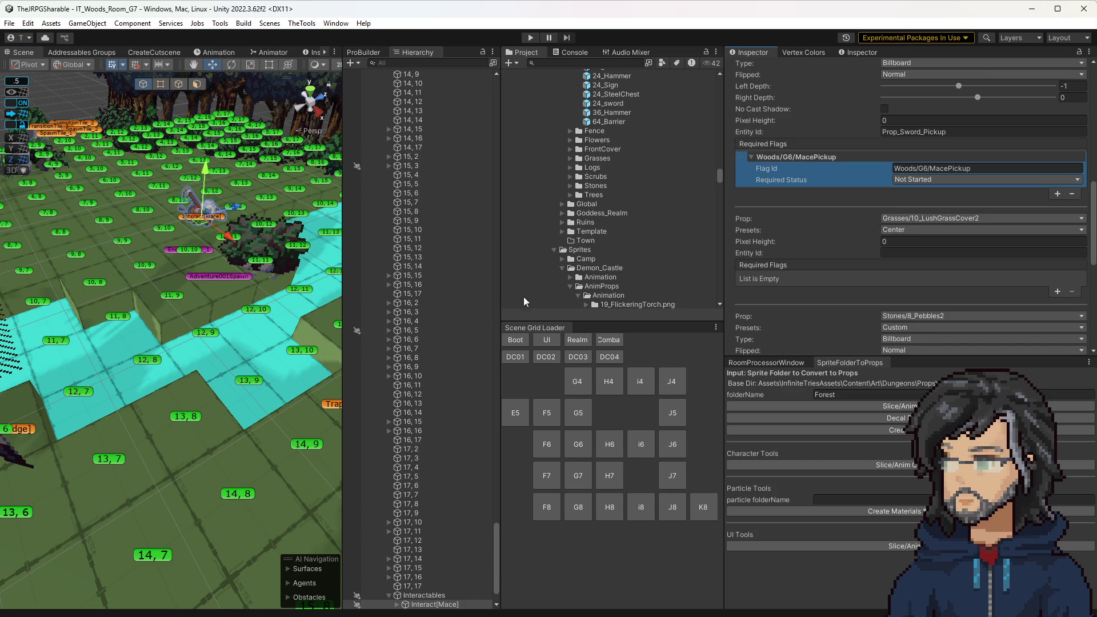
{"action": "left_click_drag", "start_coordinate": [271, 331], "coordinate": [234, 328]}
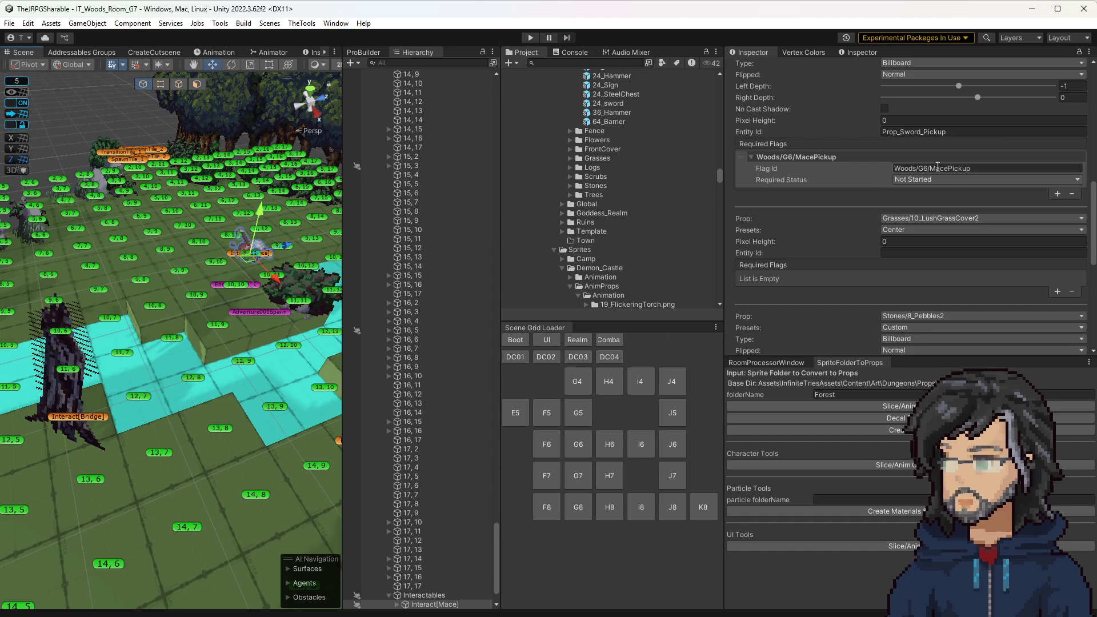
{"action": "scroll", "coordinate": [226, 313], "scroll_direction": "down", "scroll_amount": 5}
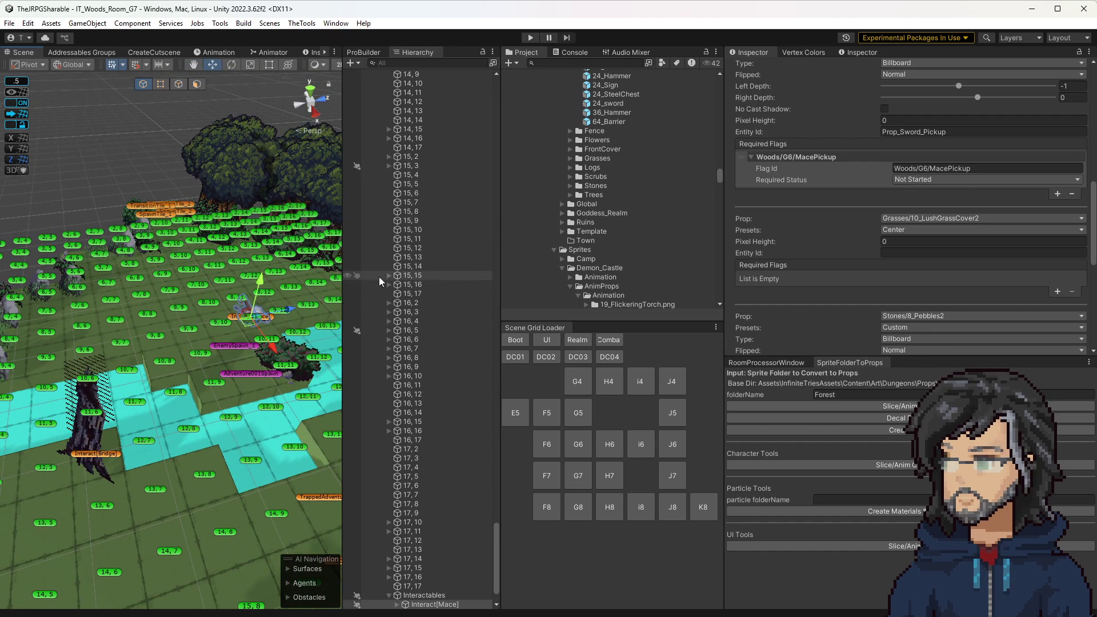
{"action": "scroll", "coordinate": [611, 217], "scroll_direction": "down", "scroll_amount": 10}
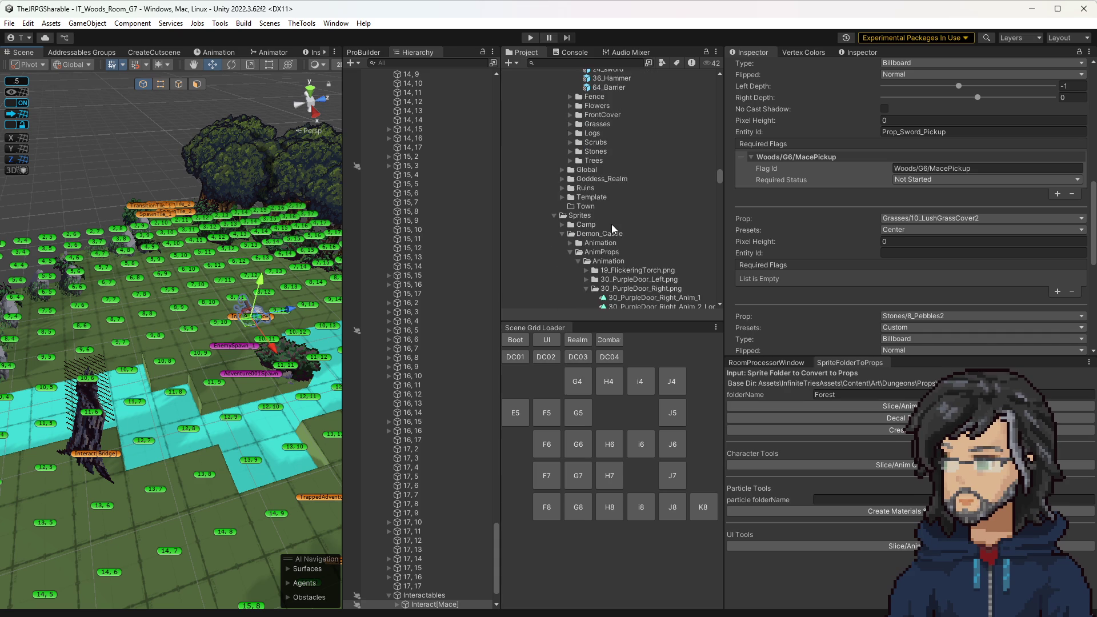
Duplicate the AfterSword debug flag preset and name the copy BeforeMace
{"action": "left_click", "coordinate": [872, 53]}
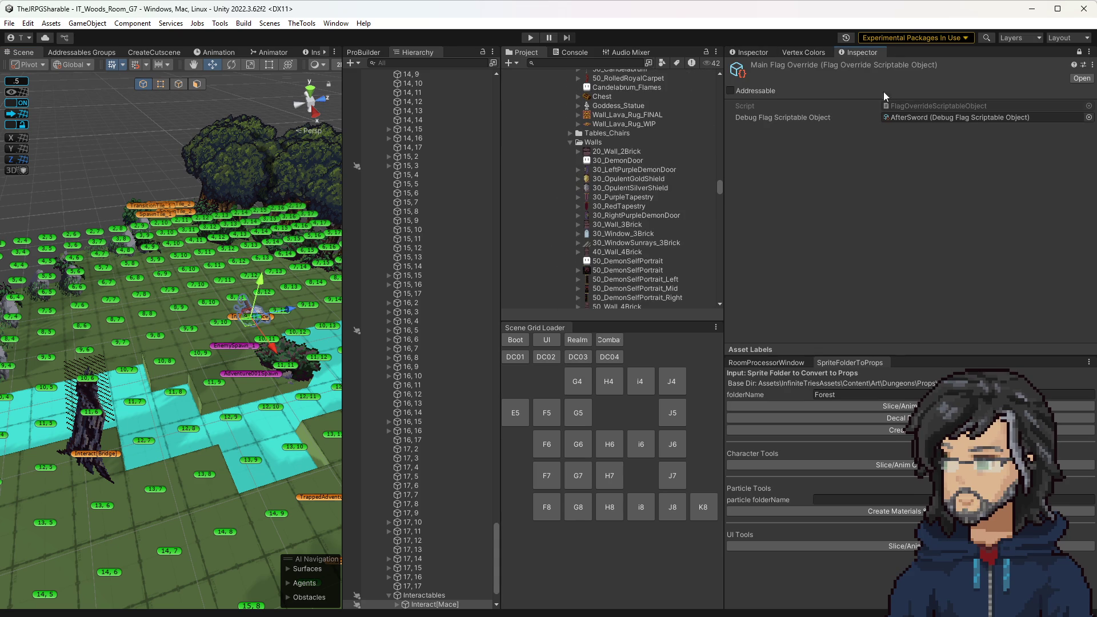
{"action": "left_click", "coordinate": [918, 117]}
{"action": "left_click", "coordinate": [597, 98]}
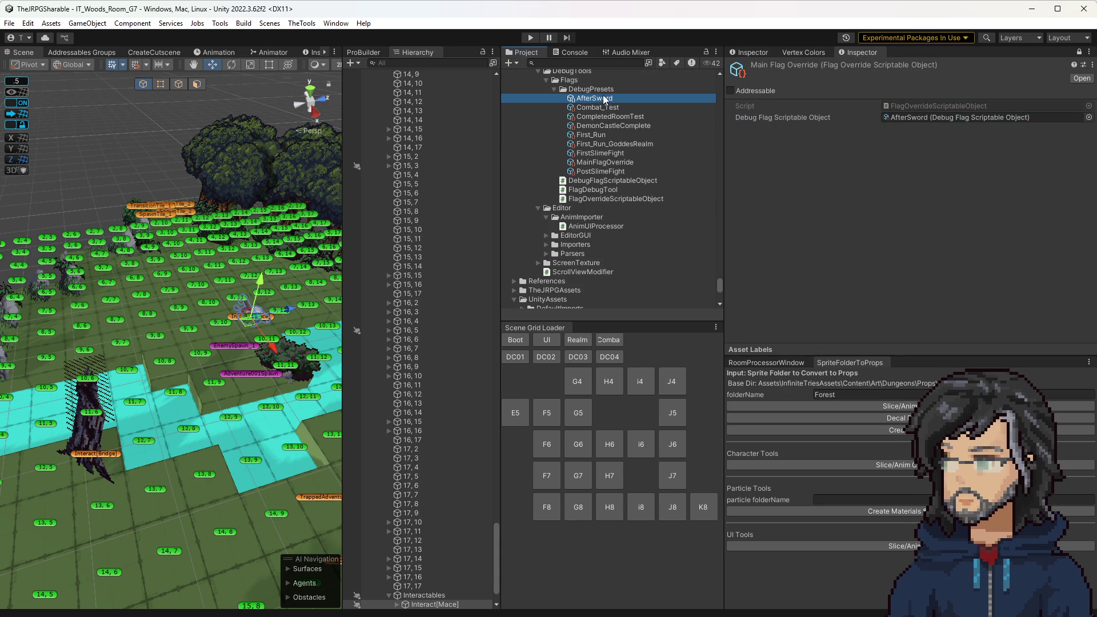
{"action": "left_click", "coordinate": [906, 117]}
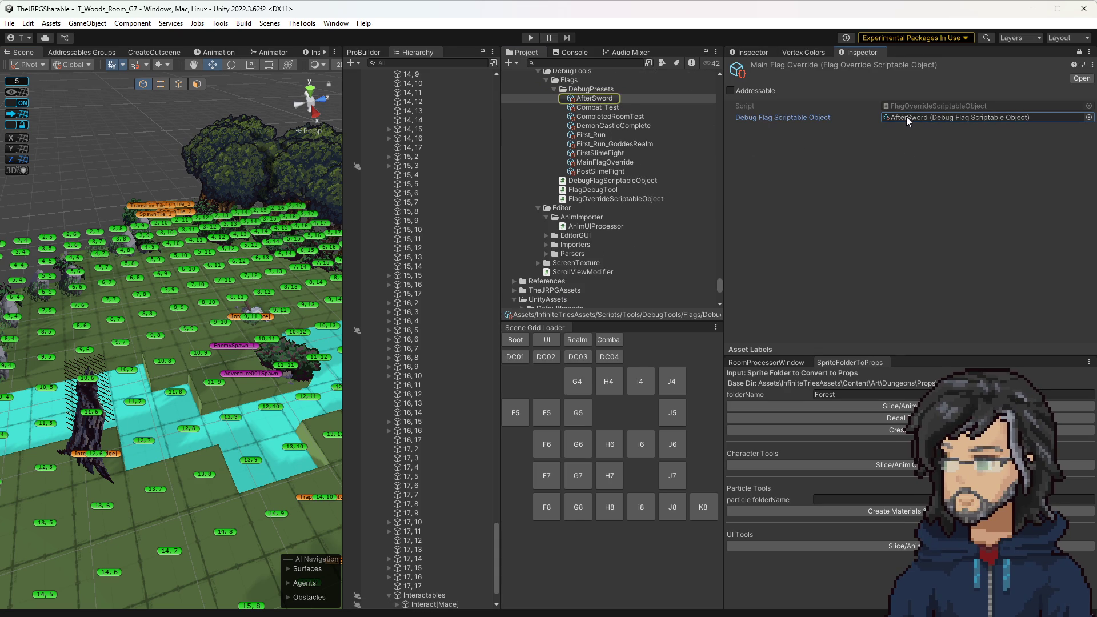
{"action": "left_click", "coordinate": [588, 97]}
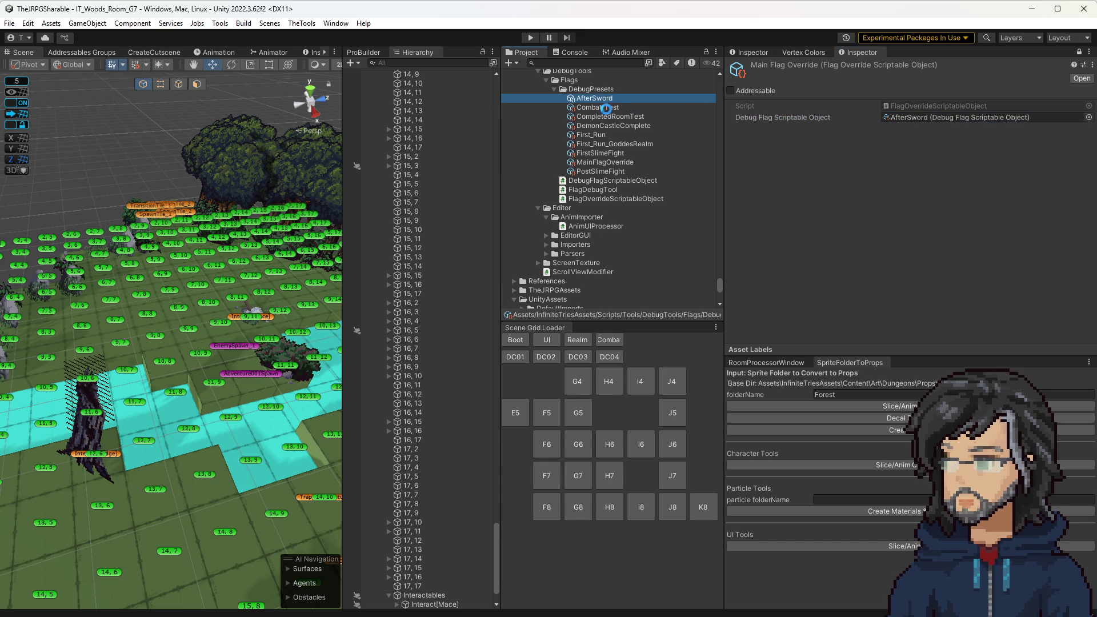
{"action": "key", "text": "ctrl+d"}
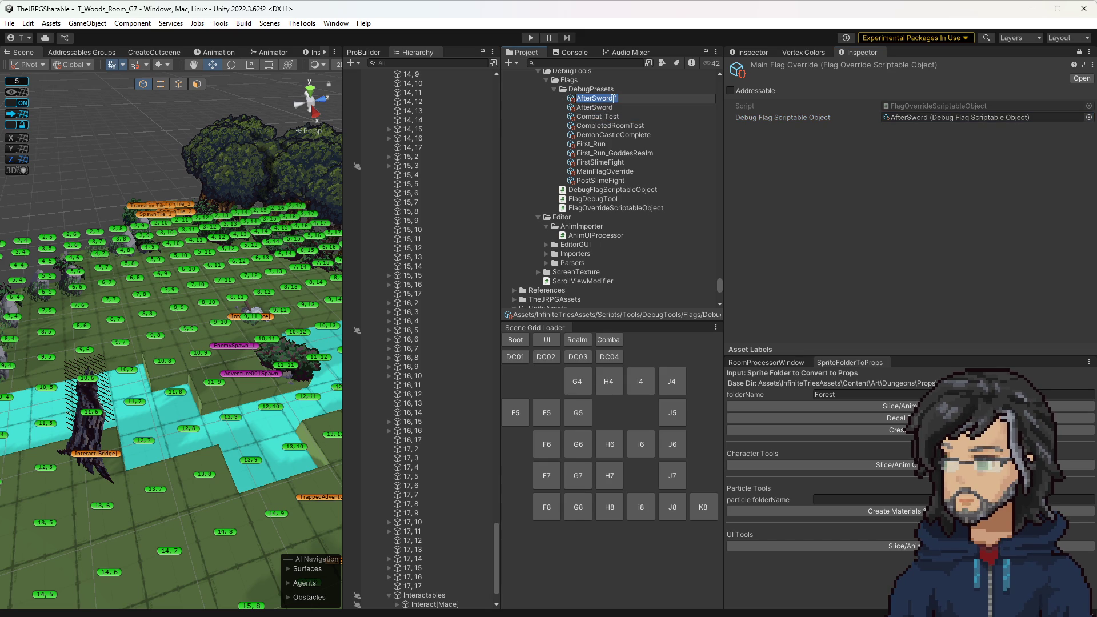
{"action": "type", "text": "BeforeMace"}
{"action": "key", "text": "Return"}
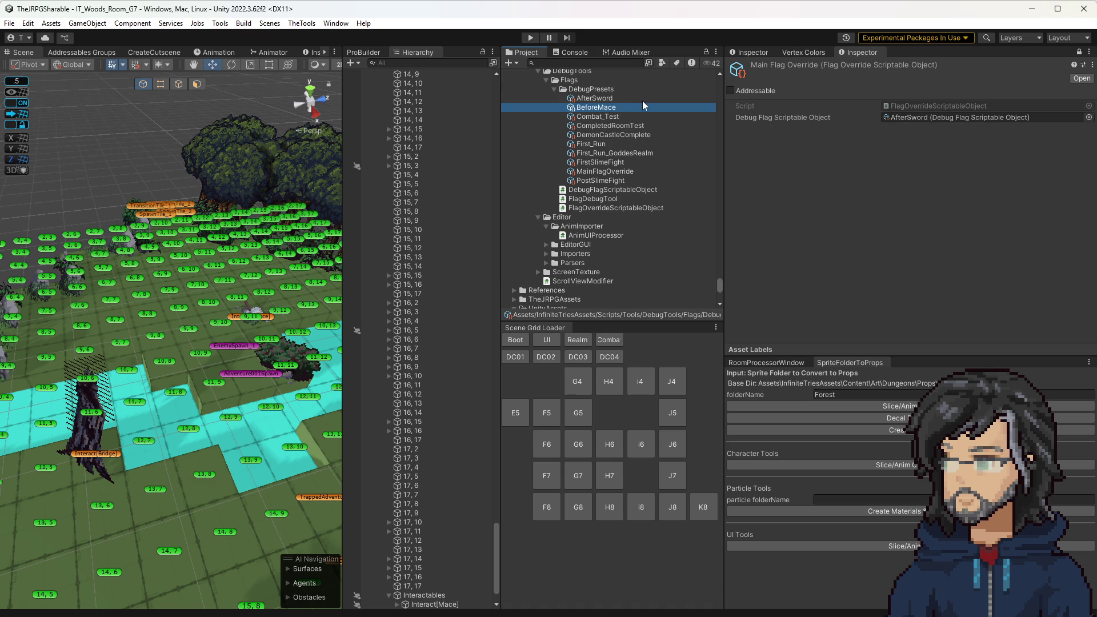
Add a new entry to BeforeMace's Flags list by copying the last flag
{"action": "left_click", "coordinate": [761, 50]}
{"action": "scroll", "coordinate": [896, 248], "scroll_direction": "down", "scroll_amount": 10}
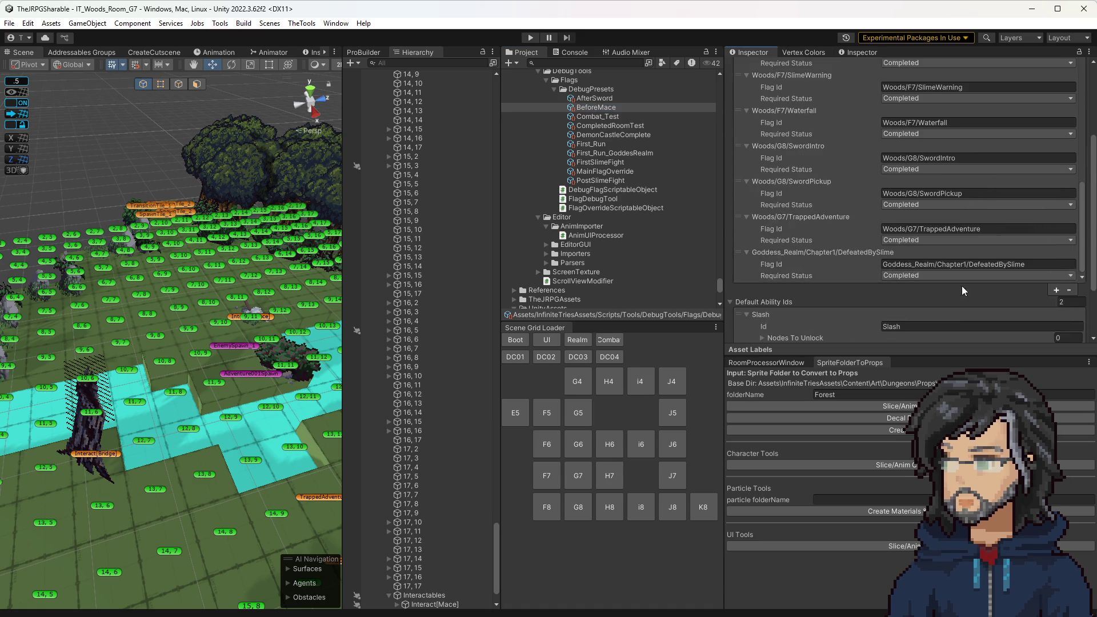
{"action": "scroll", "coordinate": [961, 287], "scroll_direction": "down", "scroll_amount": 3}
{"action": "left_click", "coordinate": [1054, 213]}
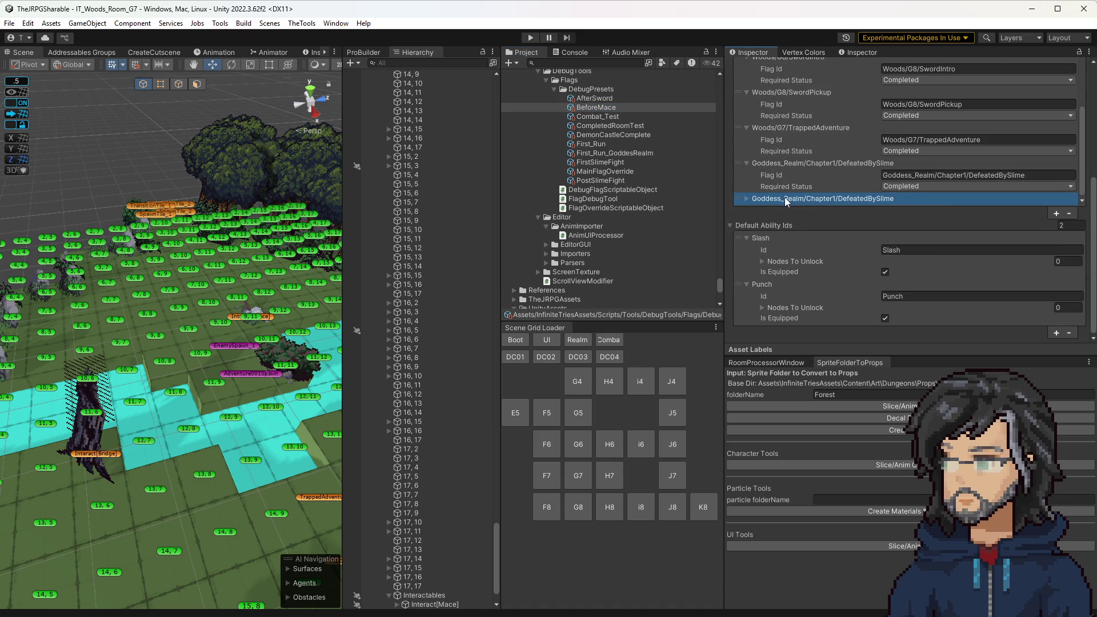
{"action": "scroll", "coordinate": [786, 193], "scroll_direction": "down", "scroll_amount": 2}
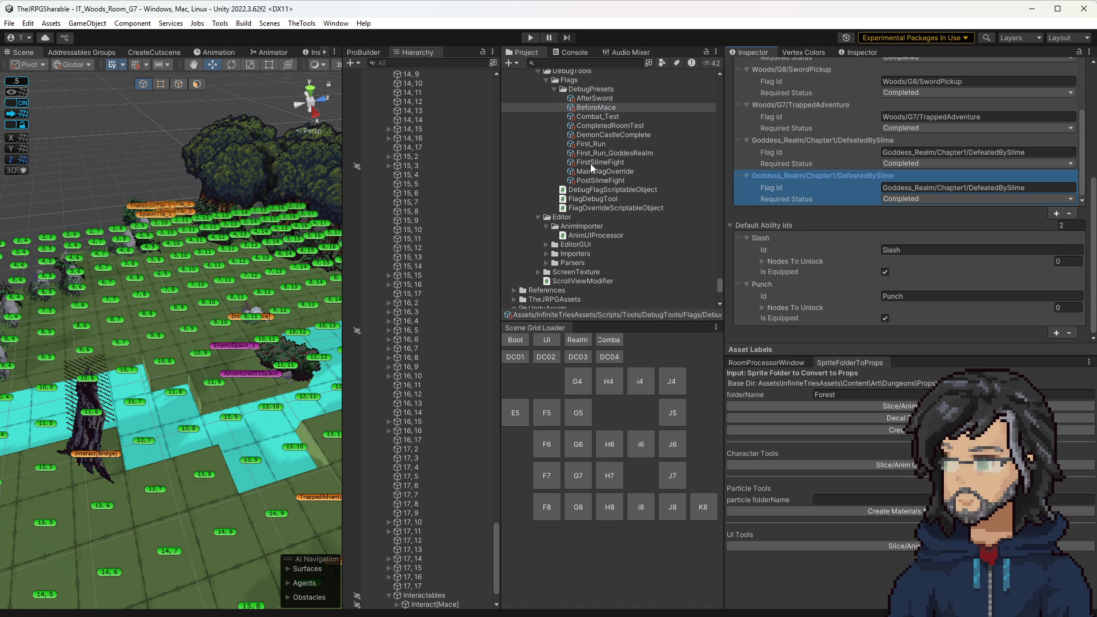
Copy Adventure001_Lost from Adventure001Spawn and paste it as the new entry's Flag Id
{"action": "left_click", "coordinate": [253, 374]}
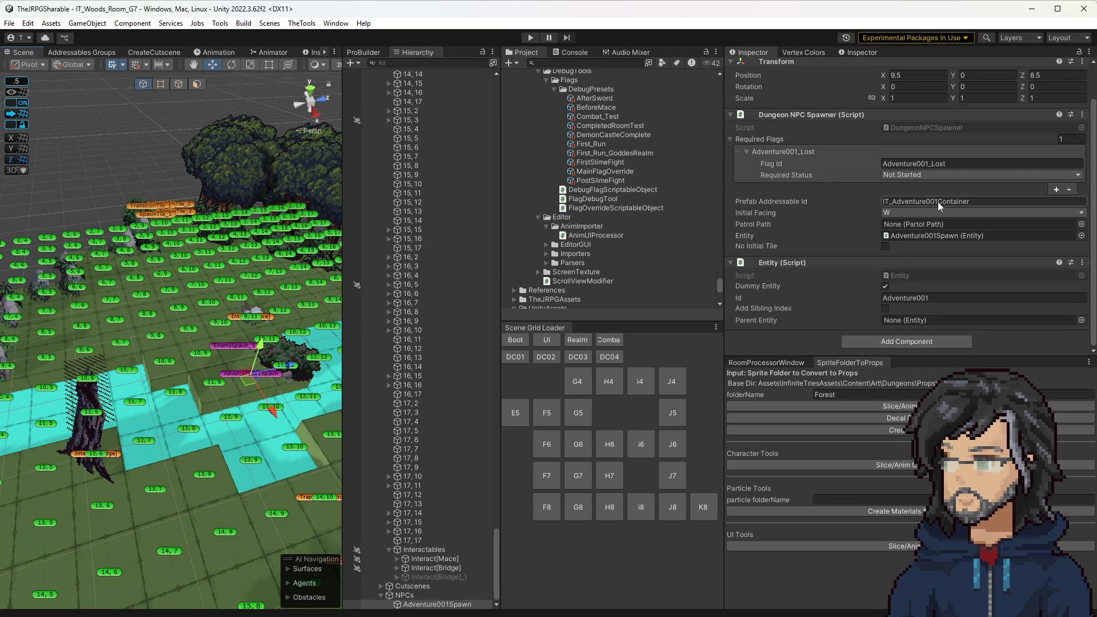
{"action": "left_click", "coordinate": [917, 165]}
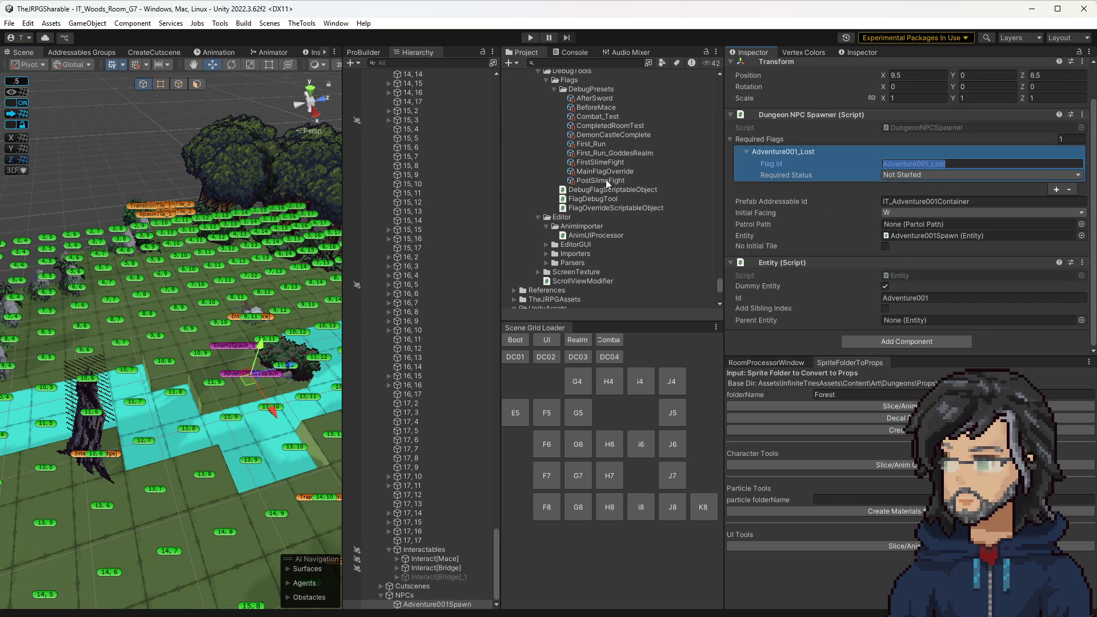
{"action": "left_click", "coordinate": [595, 108]}
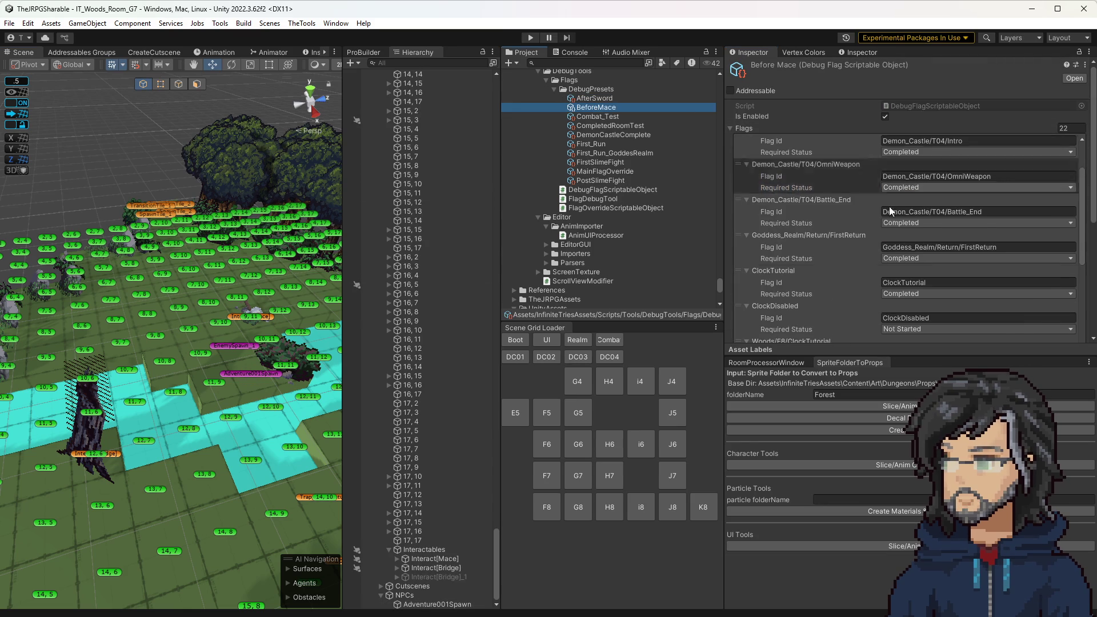
{"action": "scroll", "coordinate": [901, 166], "scroll_direction": "down", "scroll_amount": 15}
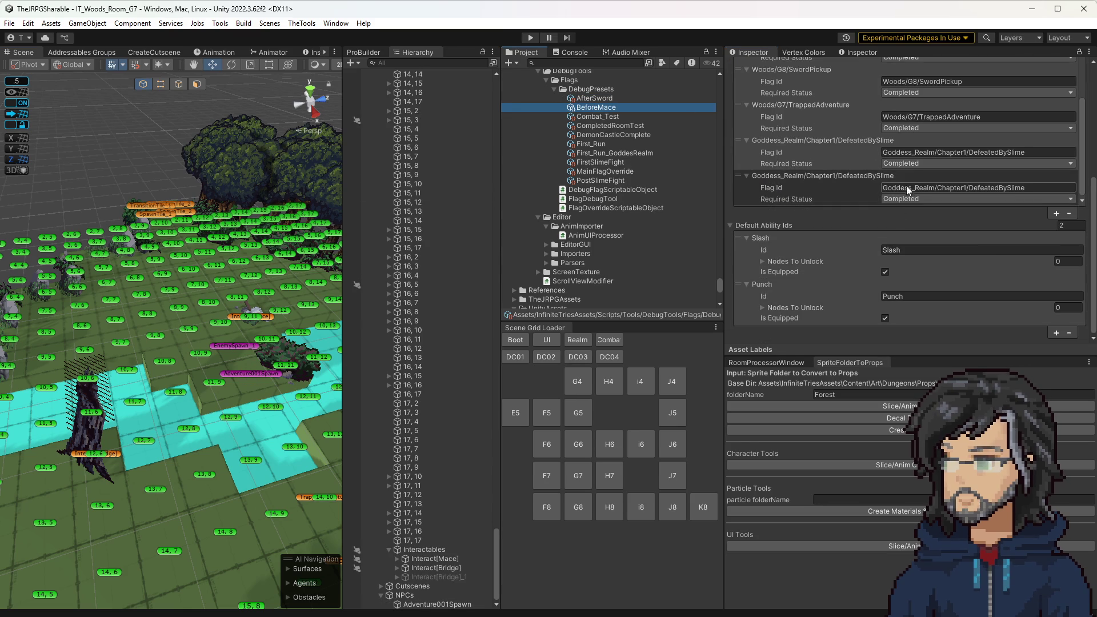
{"action": "left_click", "coordinate": [907, 187]}
{"action": "key", "text": "ctrl+v"}
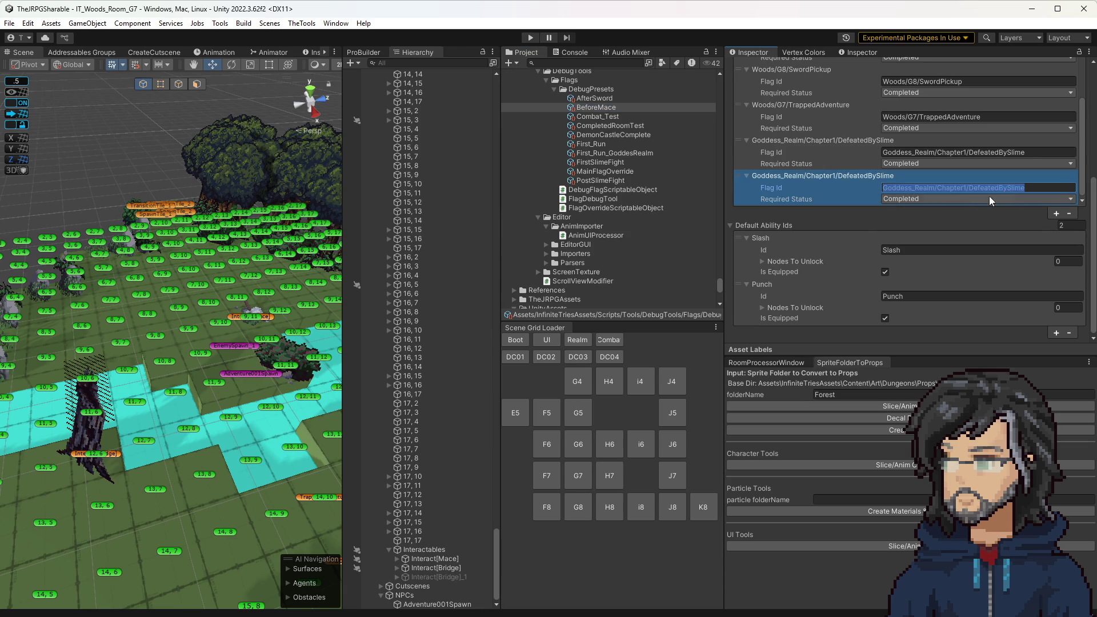
{"action": "scroll", "coordinate": [274, 327], "scroll_direction": "down", "scroll_amount": 2}
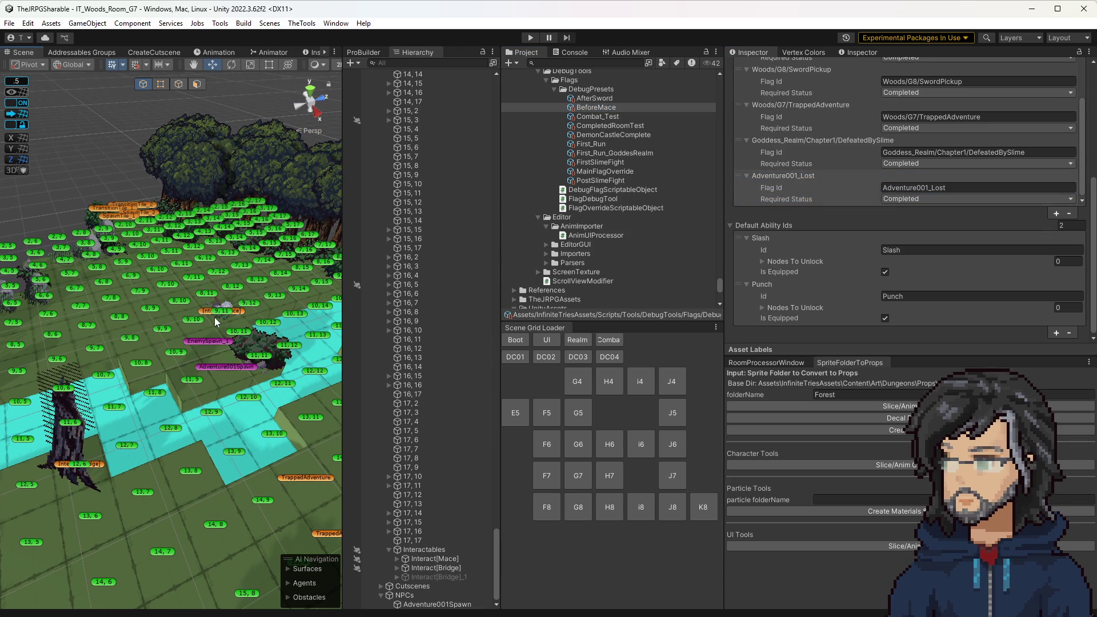
{"action": "left_click_drag", "start_coordinate": [274, 326], "coordinate": [280, 292]}
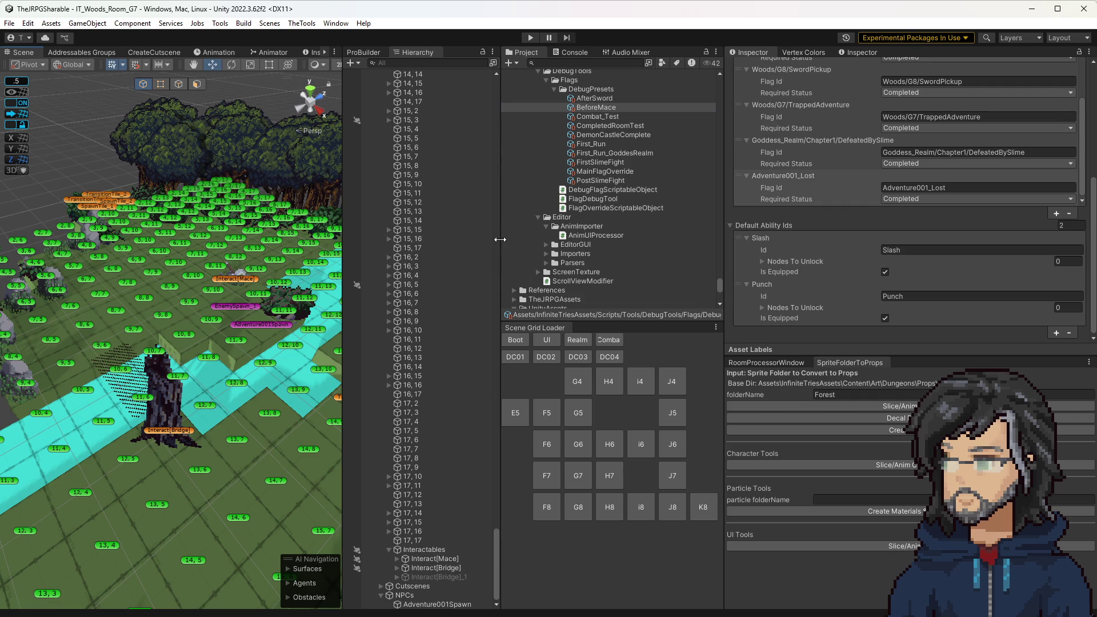
Widen the Hierarchy panel and load the G6 woods room
{"action": "left_click_drag", "start_coordinate": [500, 244], "coordinate": [601, 244]}
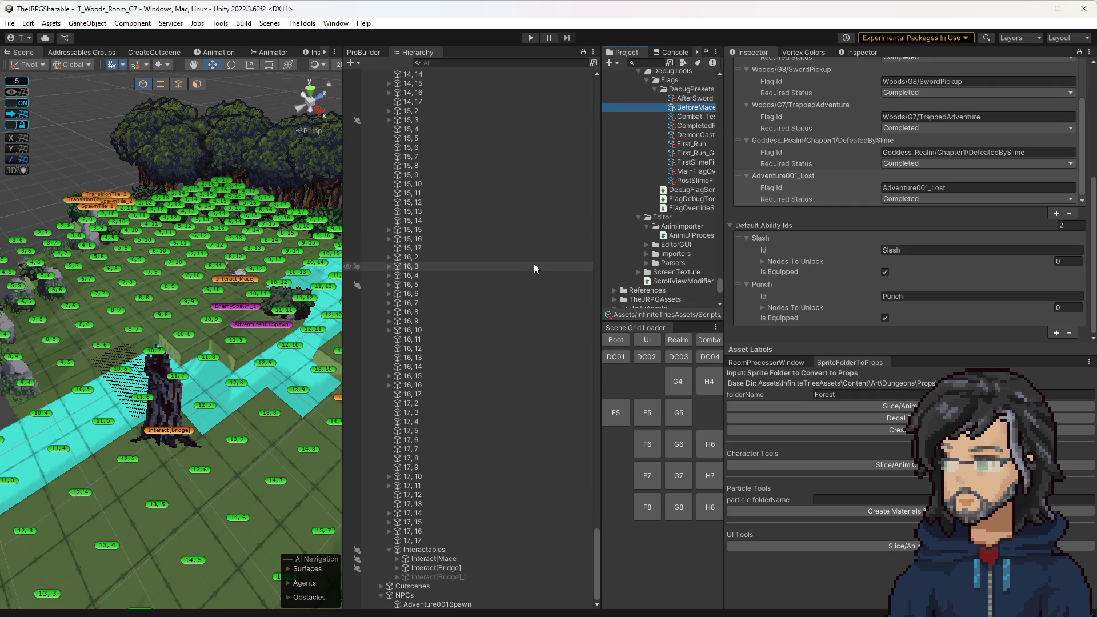
{"action": "scroll", "coordinate": [492, 272], "scroll_direction": "up", "scroll_amount": 15}
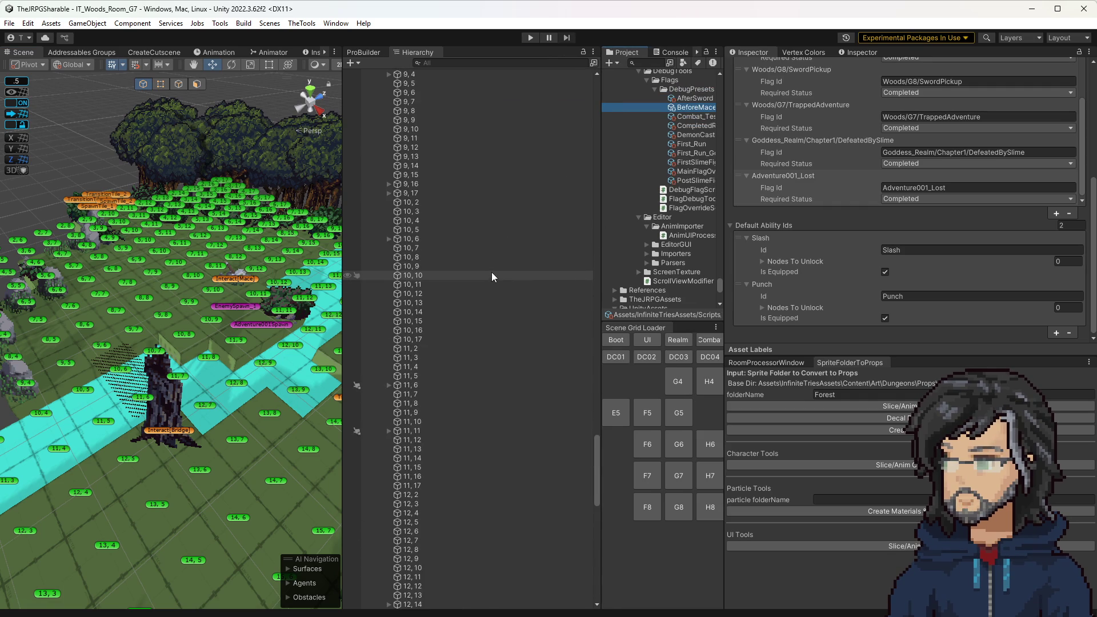
{"action": "left_click", "coordinate": [683, 448]}
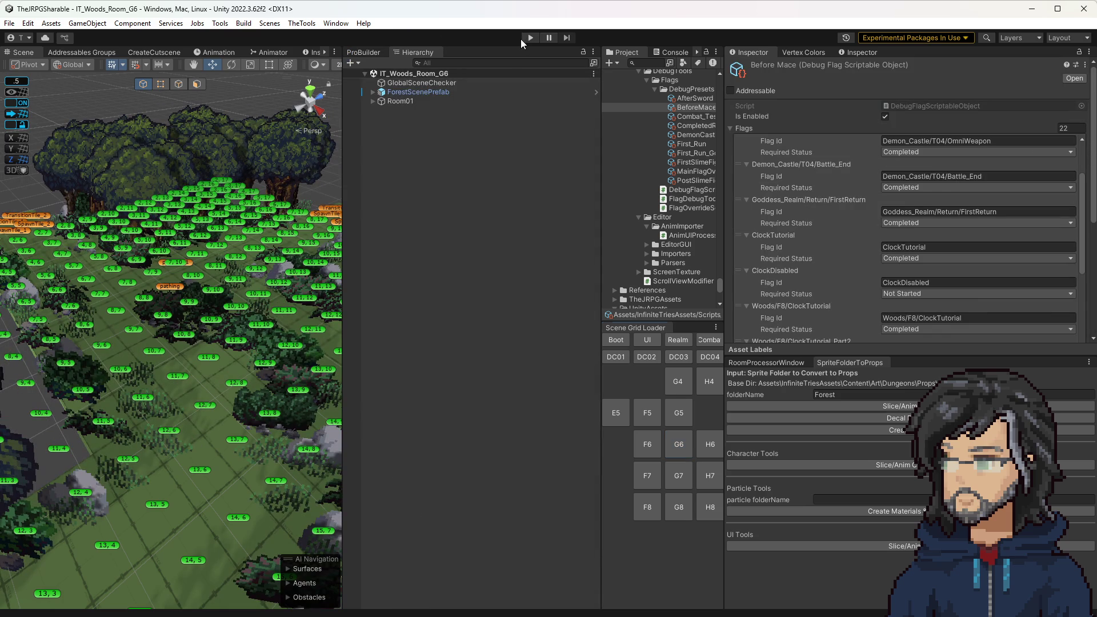
Play-test from G6 into G7 in an enlarged Game view, then stop playing
{"action": "left_click", "coordinate": [527, 39]}
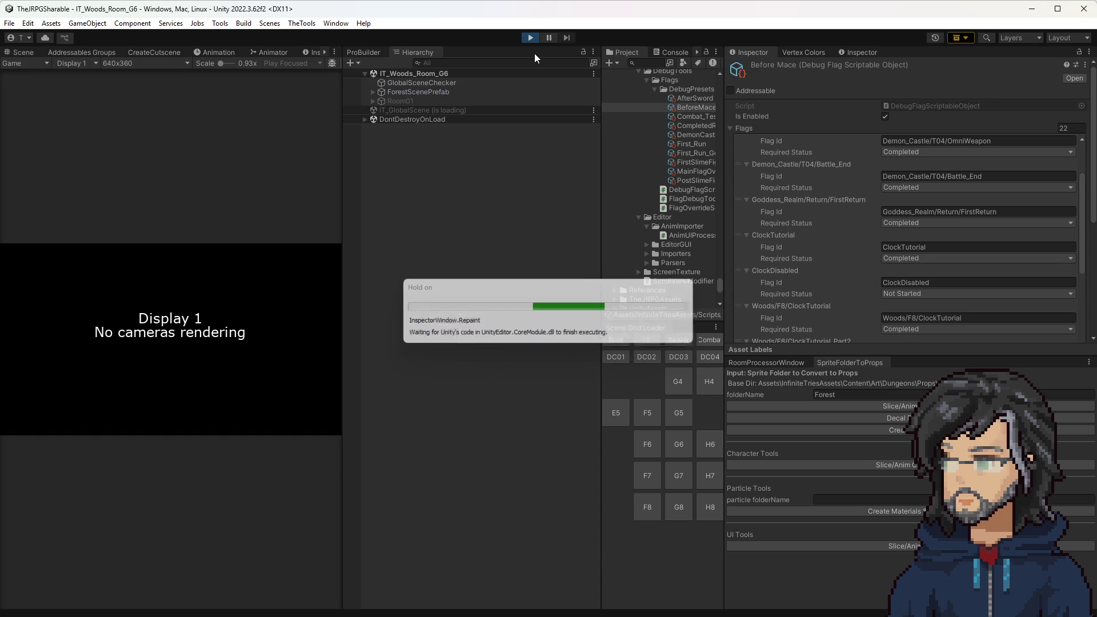
{"action": "left_click_drag", "start_coordinate": [342, 179], "coordinate": [788, 206]}
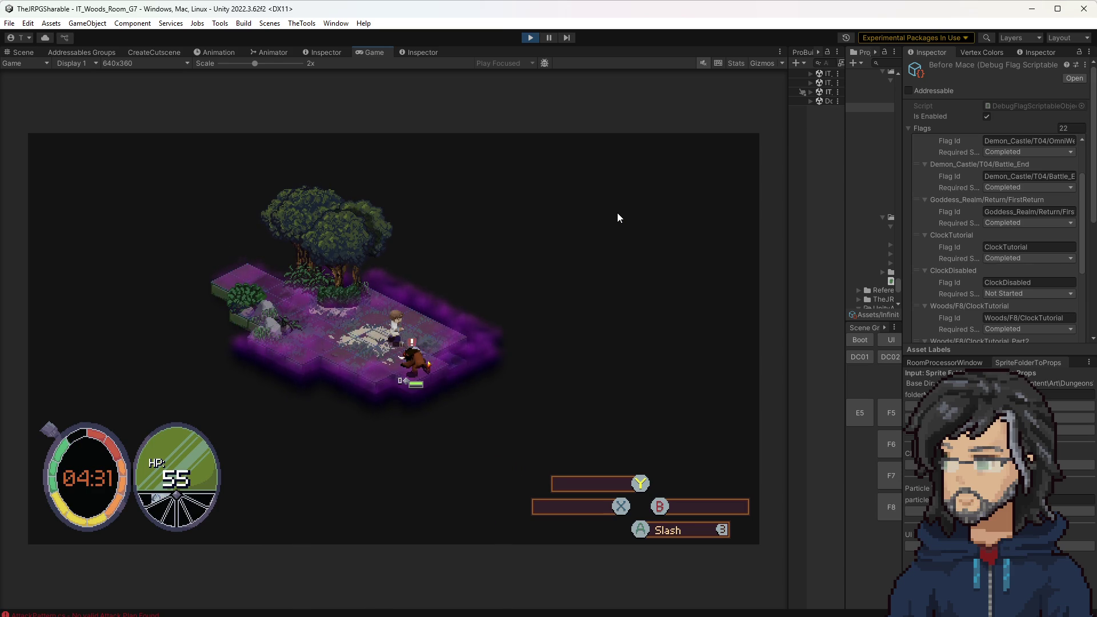
{"action": "left_click", "coordinate": [528, 39]}
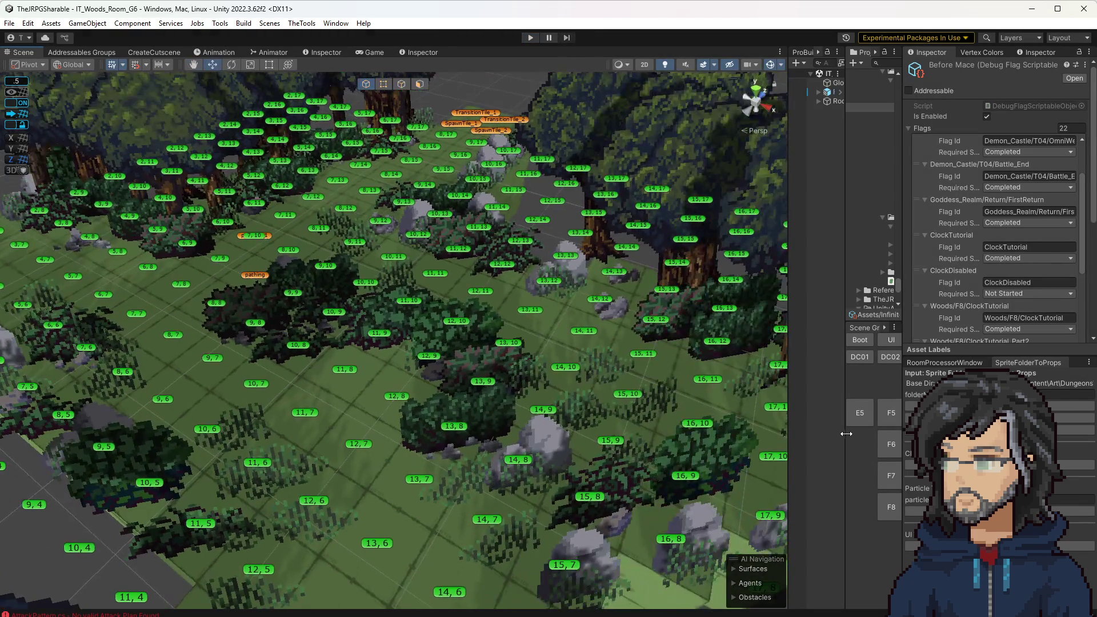
Load the G7 woods room and review EnemySpawn_1's required flags
{"action": "left_click_drag", "start_coordinate": [846, 434], "coordinate": [675, 435]}
{"action": "left_click", "coordinate": [752, 467]}
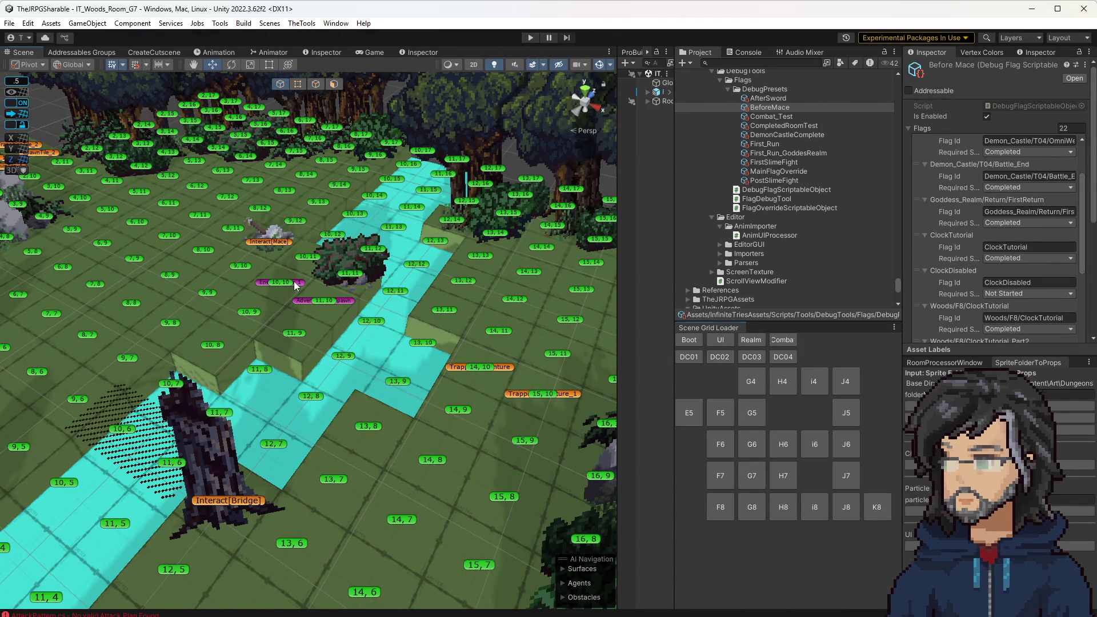
{"action": "left_click", "coordinate": [283, 283]}
{"action": "scroll", "coordinate": [923, 251], "scroll_direction": "down", "scroll_amount": 3}
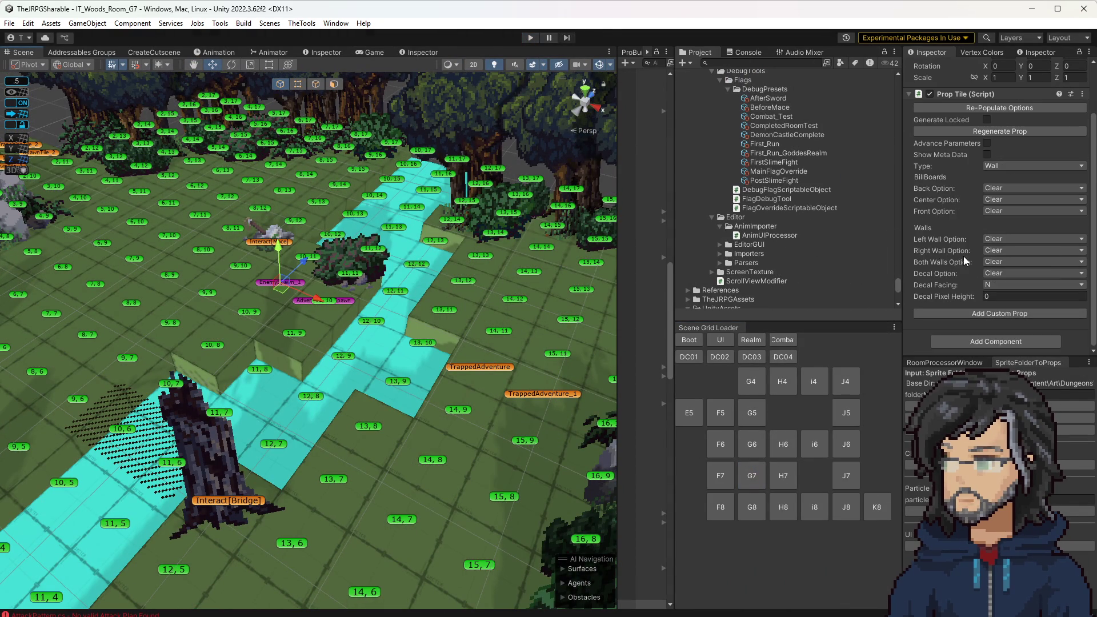
{"action": "left_click", "coordinate": [298, 282]}
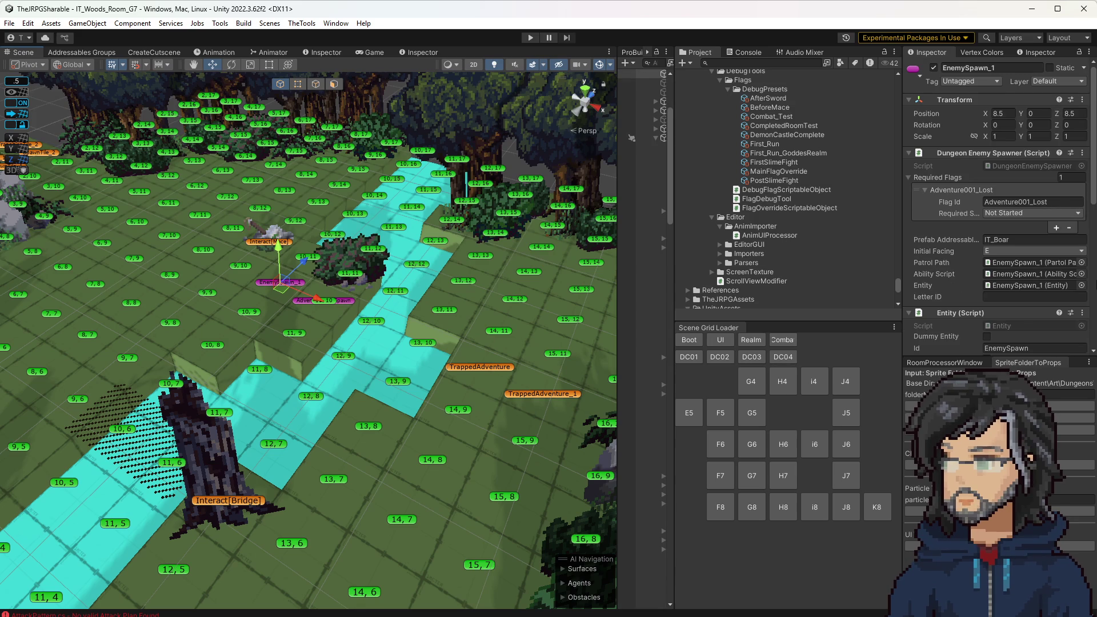
{"action": "scroll", "coordinate": [986, 284], "scroll_direction": "down", "scroll_amount": 3}
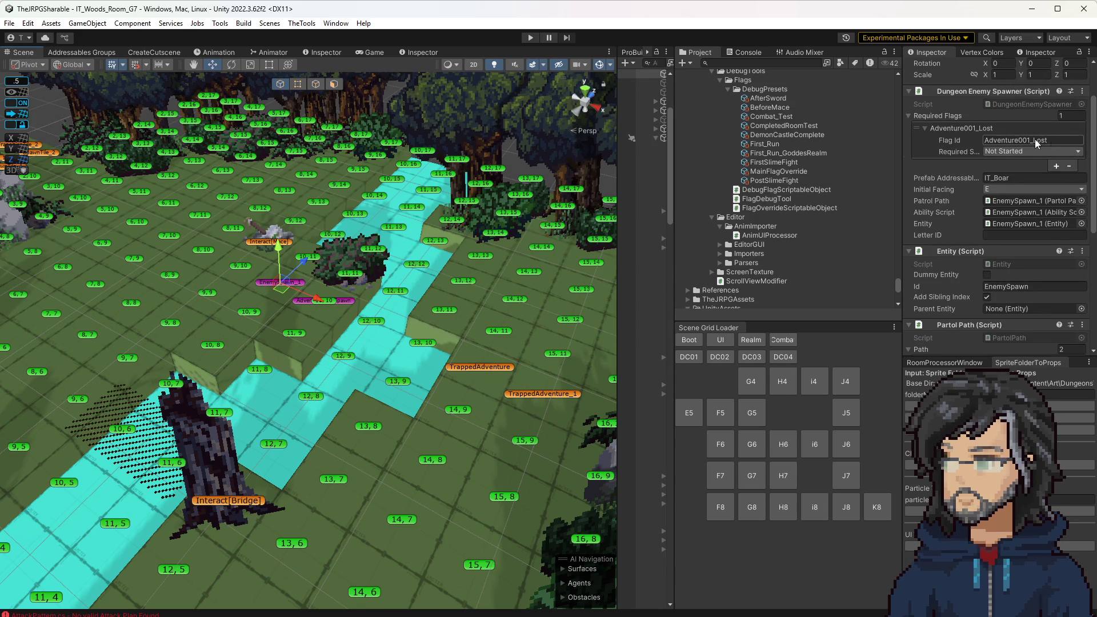
{"action": "scroll", "coordinate": [994, 281], "scroll_direction": "down", "scroll_amount": 9}
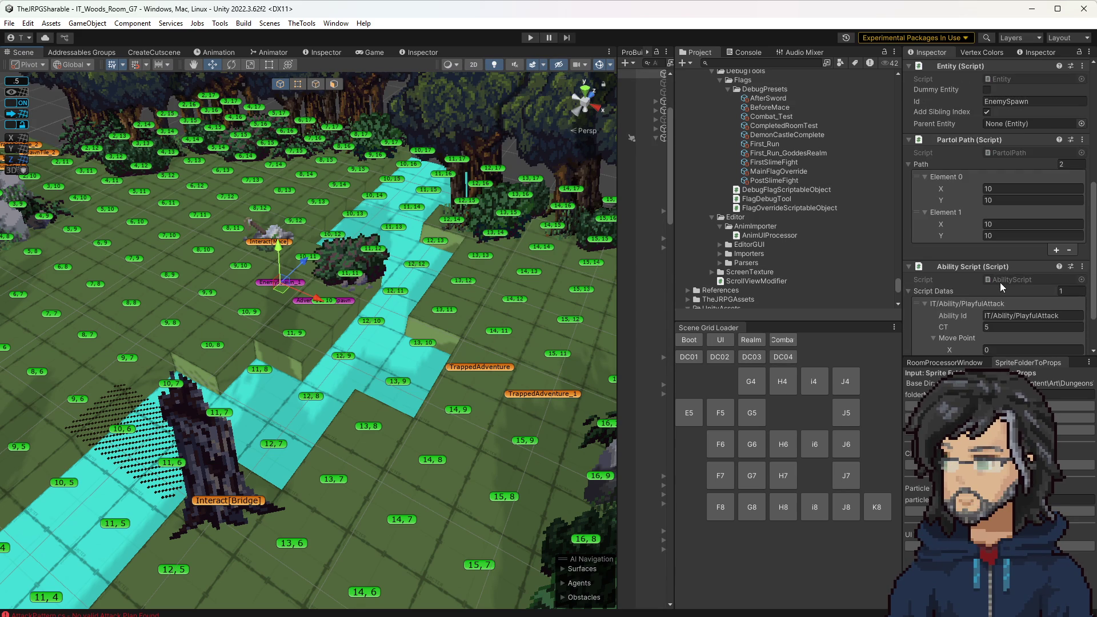
{"action": "scroll", "coordinate": [1008, 280], "scroll_direction": "up", "scroll_amount": 4}
{"action": "scroll", "coordinate": [1006, 269], "scroll_direction": "up", "scroll_amount": 4}
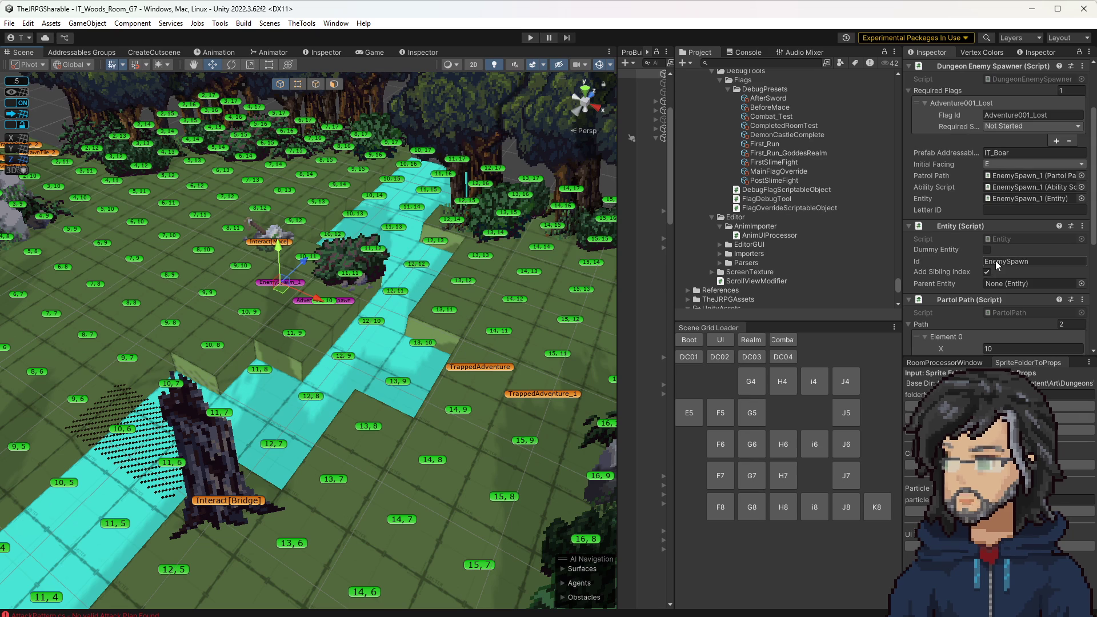
Switch MainFlagOverride's Debug Flag Scriptable Object from AfterSword to the BeforeMace preset
{"action": "left_click", "coordinate": [1032, 115]}
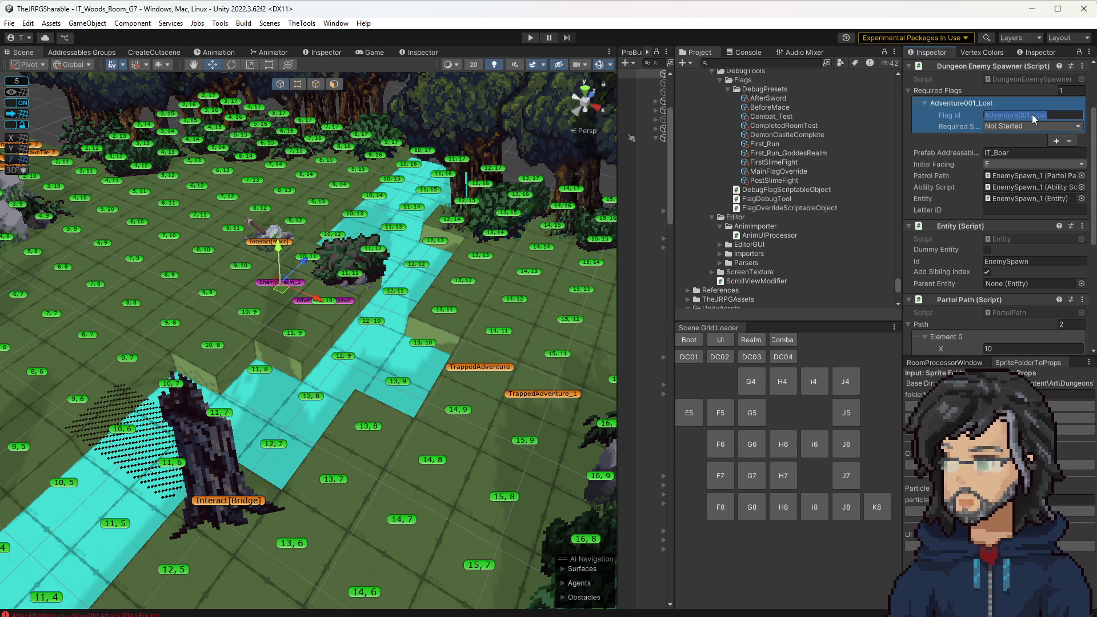
{"action": "left_click", "coordinate": [778, 107]}
{"action": "scroll", "coordinate": [1023, 280], "scroll_direction": "down", "scroll_amount": 5}
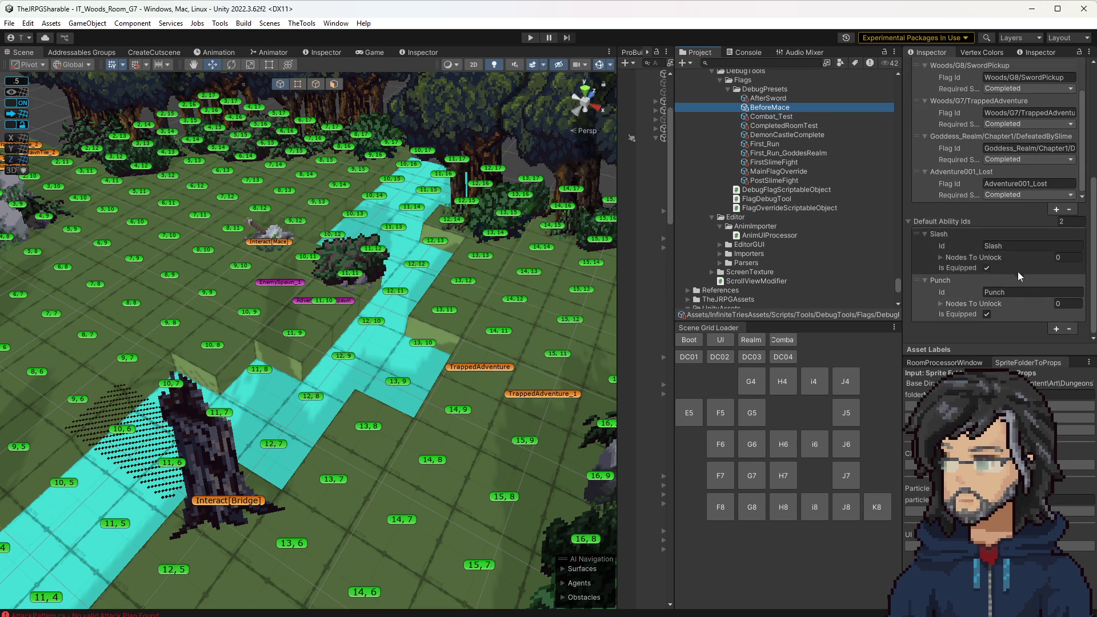
{"action": "key", "text": "Down"}
{"action": "key", "text": "Down"}
{"action": "key", "text": "Down"}
{"action": "left_click", "coordinate": [770, 109]}
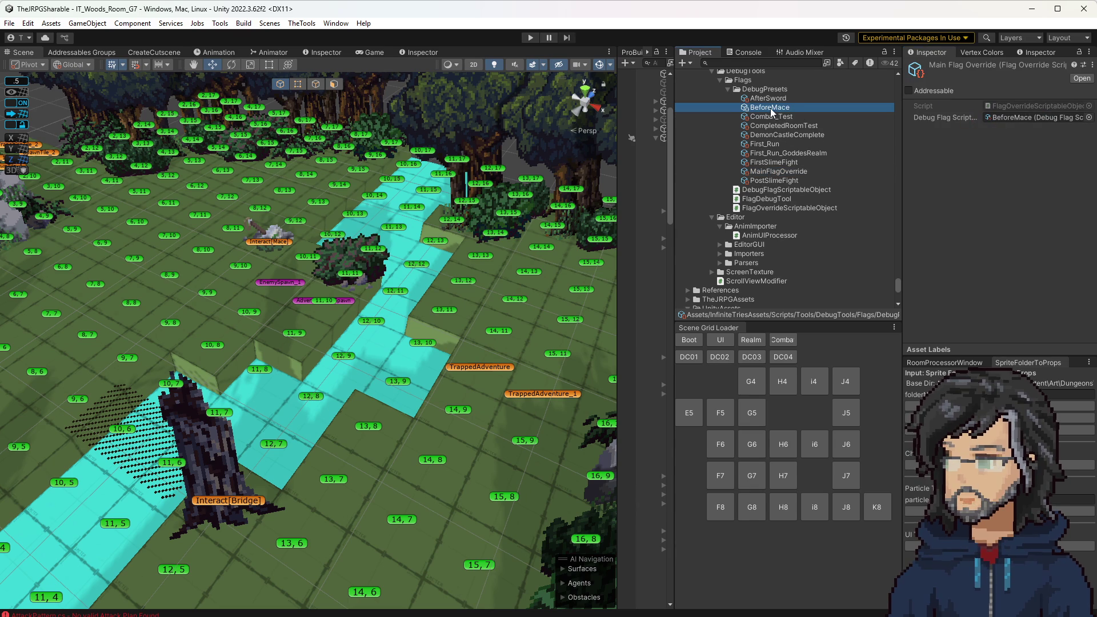
{"action": "left_click", "coordinate": [284, 247]}
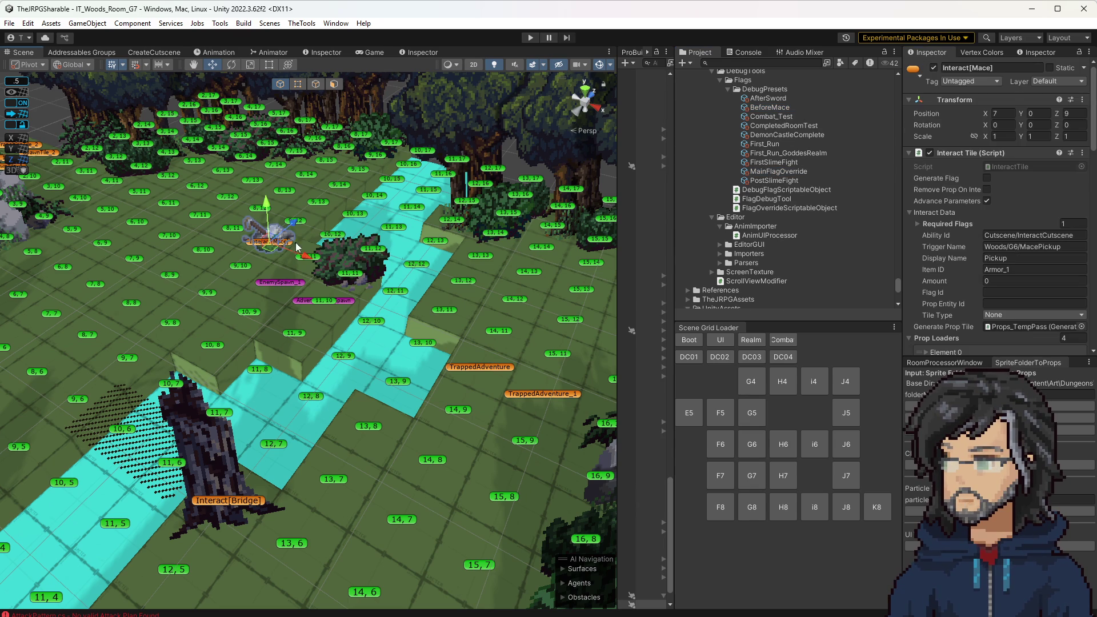
Expand the mace pickup's Required Flags to confirm Adventure001_Lost must be Completed
{"action": "scroll", "coordinate": [968, 311], "scroll_direction": "down", "scroll_amount": 15}
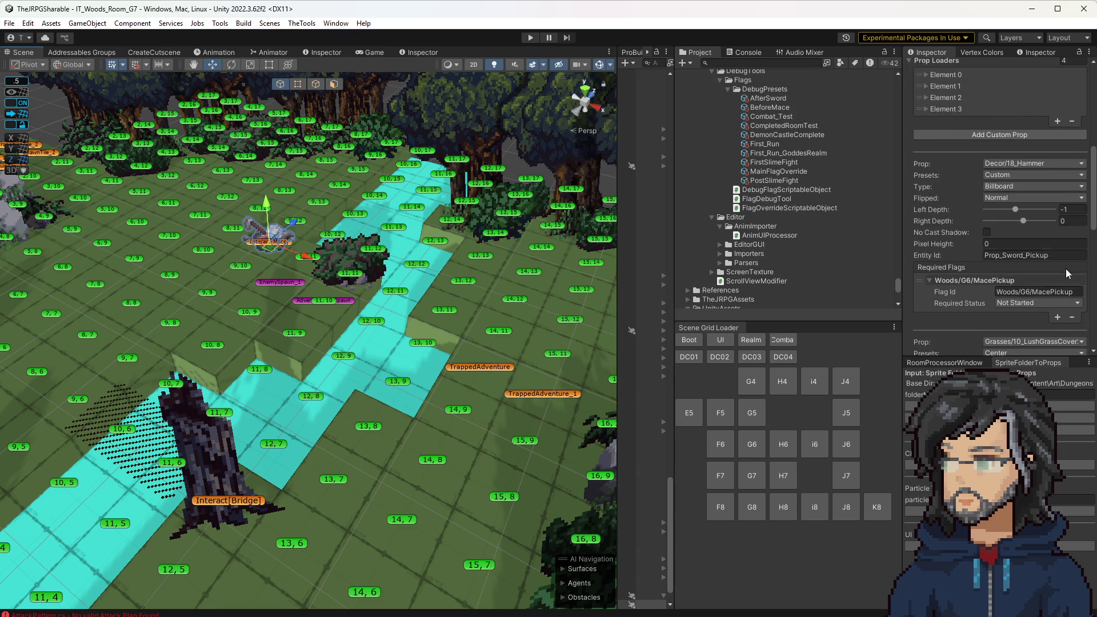
{"action": "scroll", "coordinate": [968, 223], "scroll_direction": "up", "scroll_amount": 10}
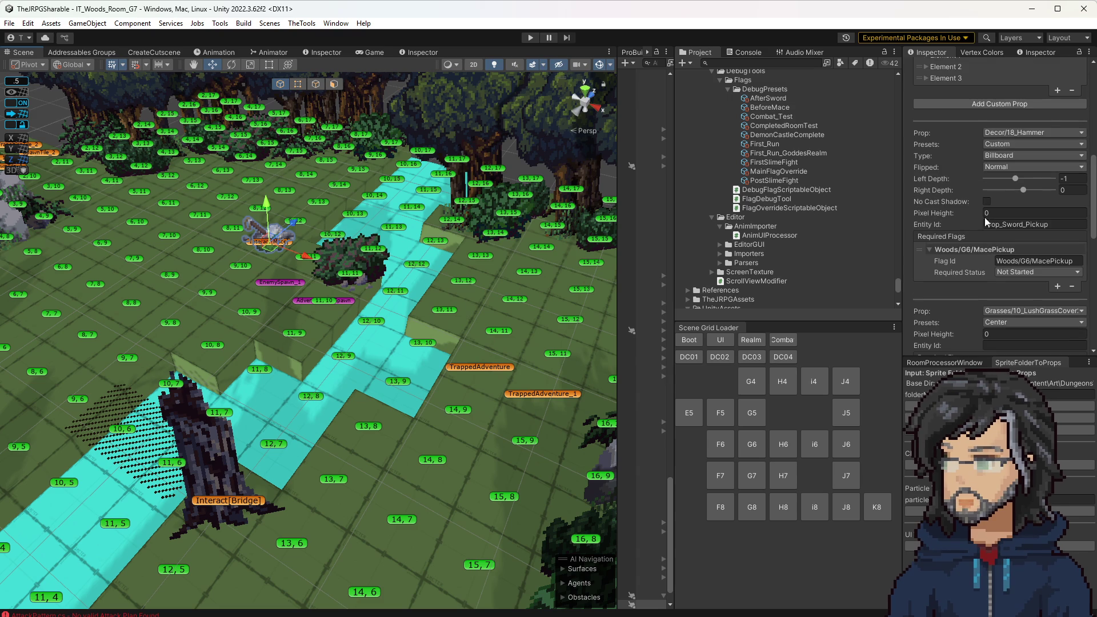
{"action": "scroll", "coordinate": [954, 252], "scroll_direction": "up", "scroll_amount": 3}
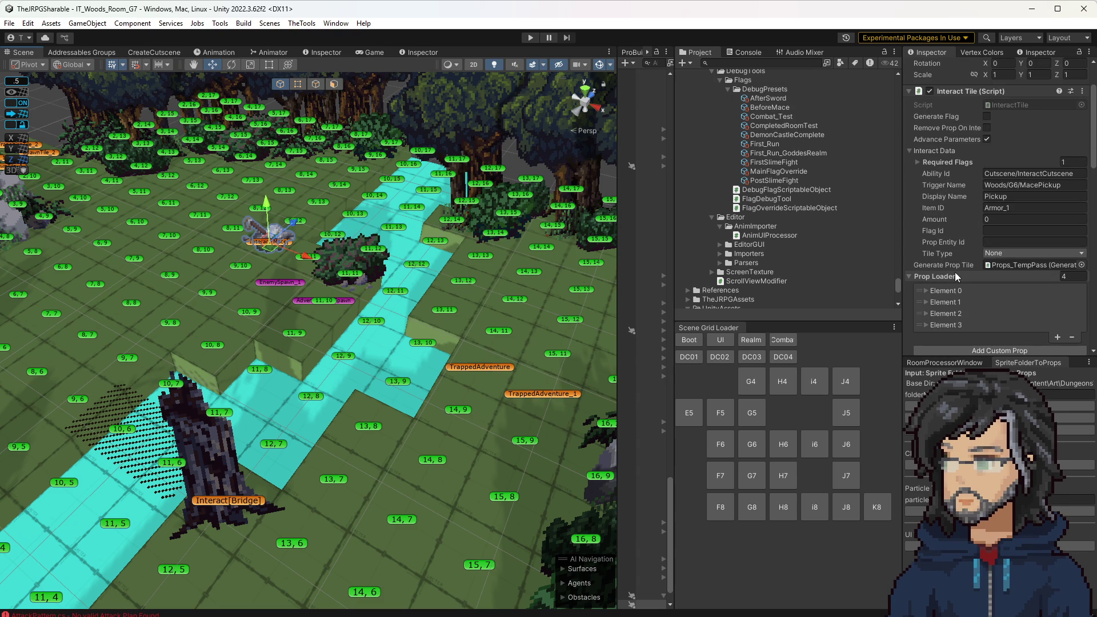
{"action": "left_click", "coordinate": [947, 162]}
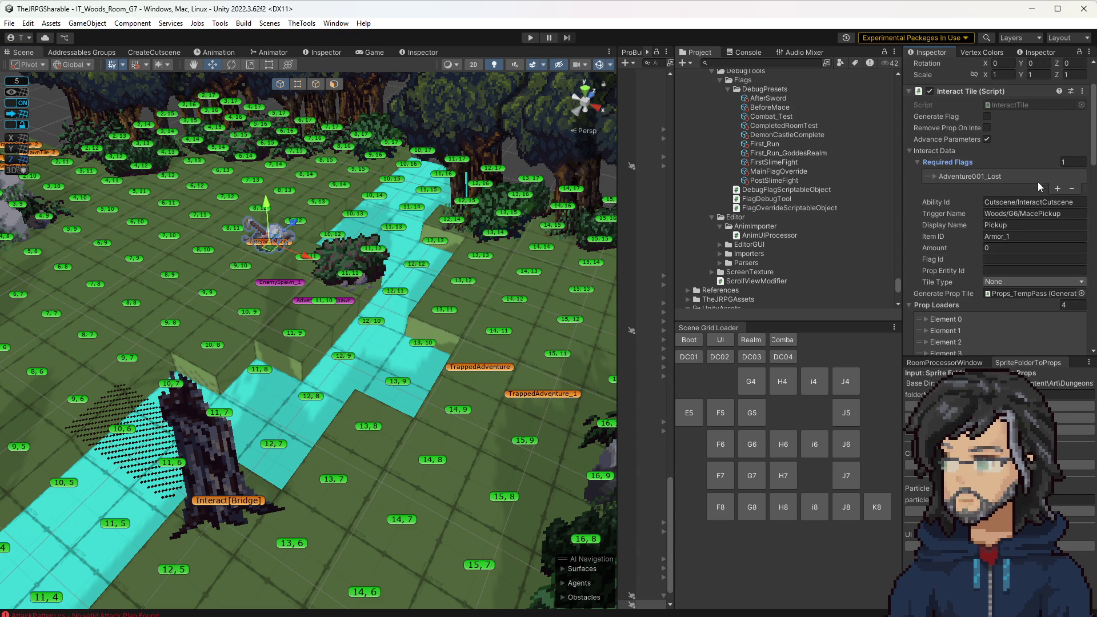
{"action": "left_click", "coordinate": [960, 178]}
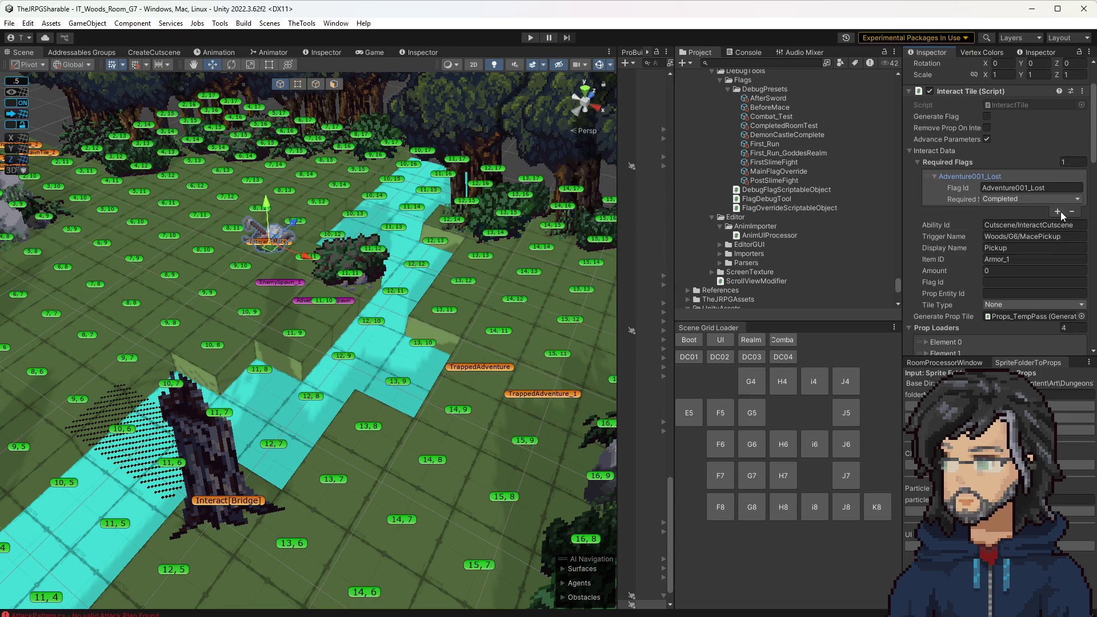
{"action": "left_click", "coordinate": [982, 188]}
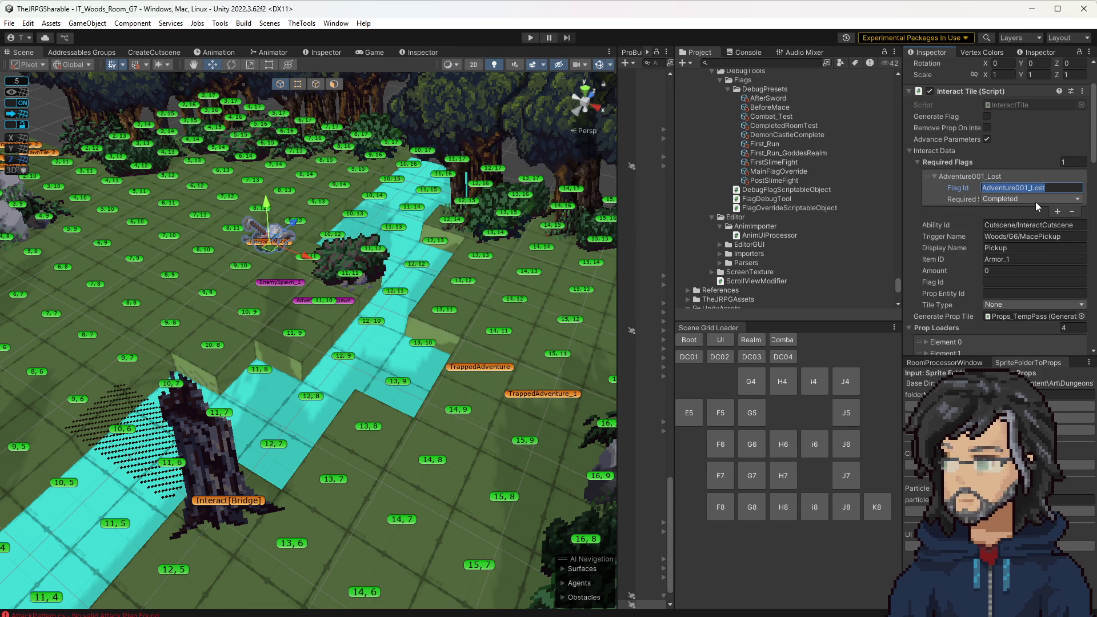
Recheck the Flag Id while reframing the woods scene, then switch to Balsamiq Wireframes
{"action": "mouse_move", "coordinate": [449, 305]}
{"action": "left_mouse_down"}
{"action": "mouse_move", "coordinate": [457, 314]}
{"action": "mouse_move", "coordinate": [412, 337]}
{"action": "left_mouse_up"}
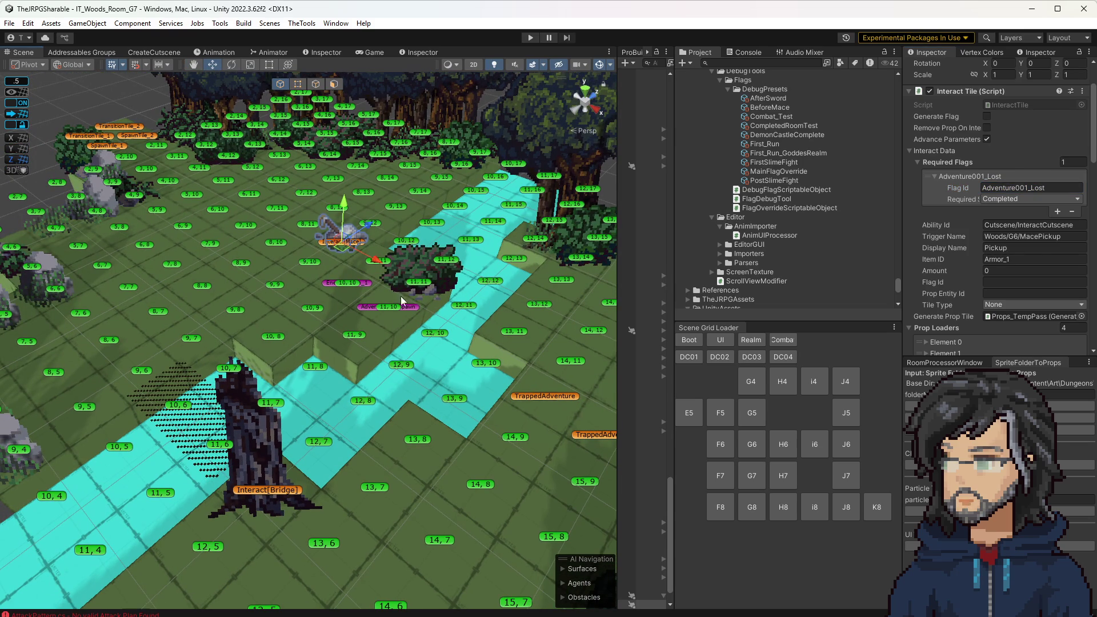
{"action": "left_click", "coordinate": [1040, 214]}
{"action": "left_click_drag", "start_coordinate": [394, 342], "coordinate": [433, 336]}
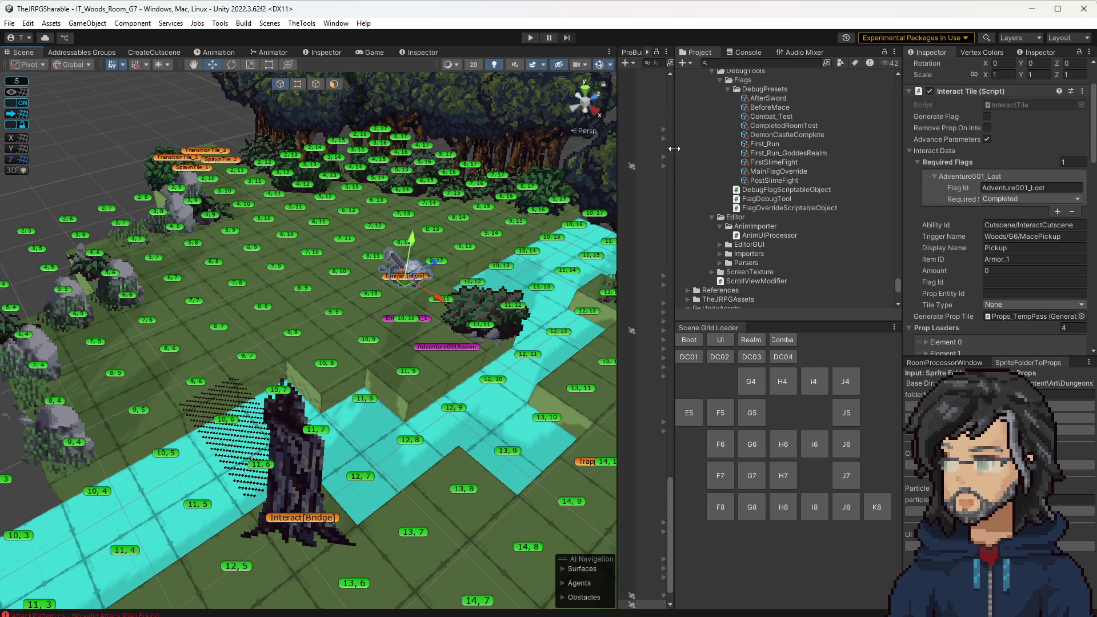
{"action": "left_click", "coordinate": [767, 53]}
{"action": "left_click", "coordinate": [692, 54]}
{"action": "left_click_drag", "start_coordinate": [301, 335], "coordinate": [334, 347]}
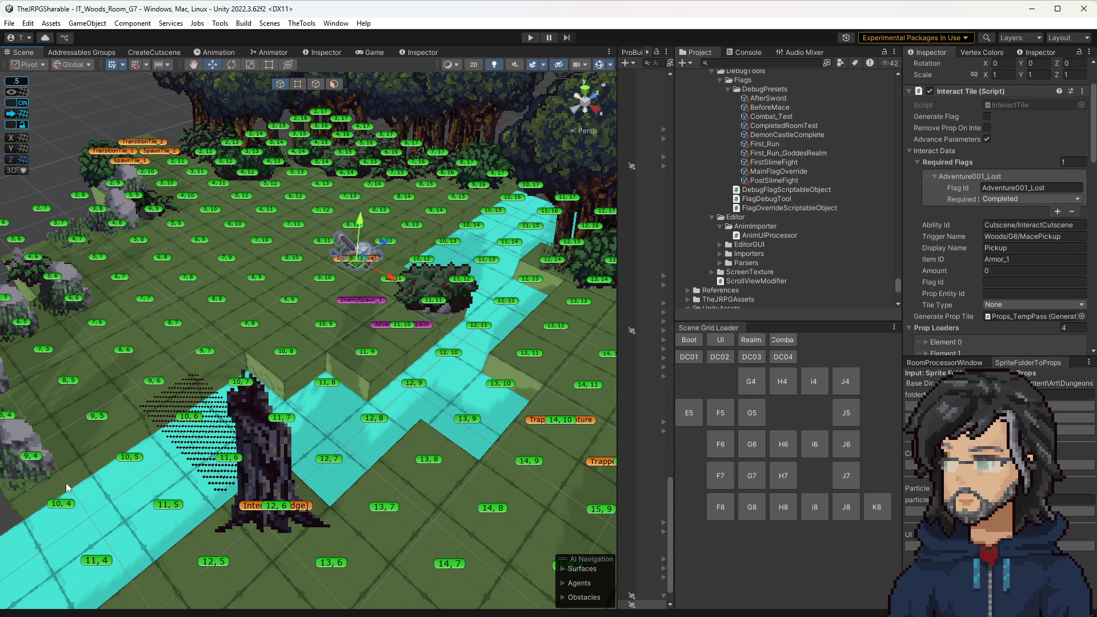
{"action": "key", "text": "alt+Tab"}
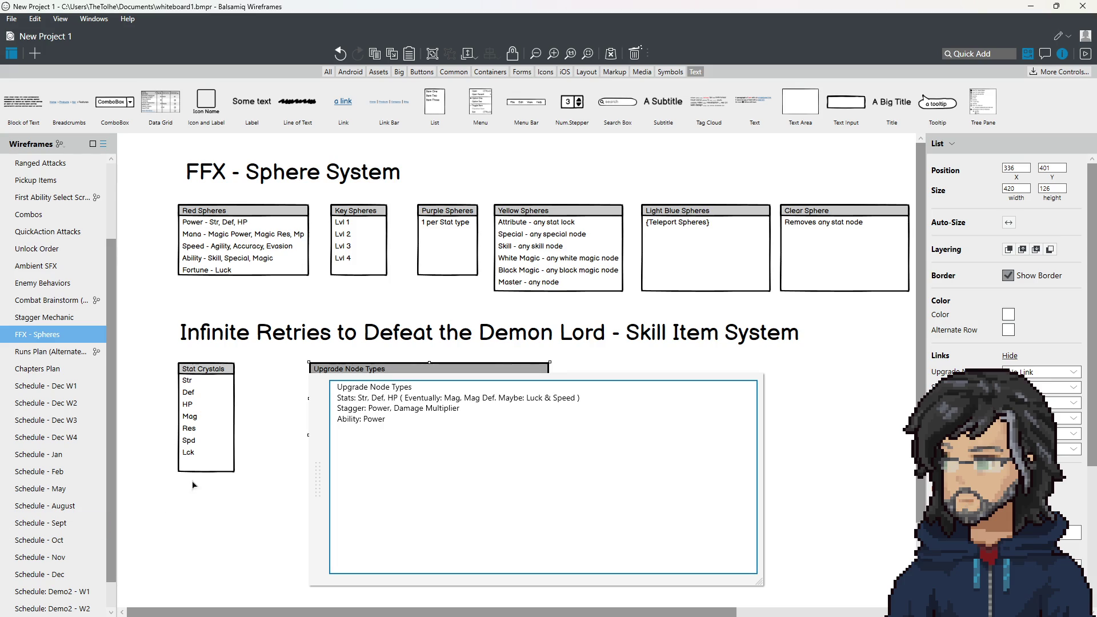
In Schedule: Demo2 - W2, insert 'Progression Tuning' after Tuesday's 11am-1pm stream entry
{"action": "scroll", "coordinate": [90, 552], "scroll_direction": "down", "scroll_amount": 2}
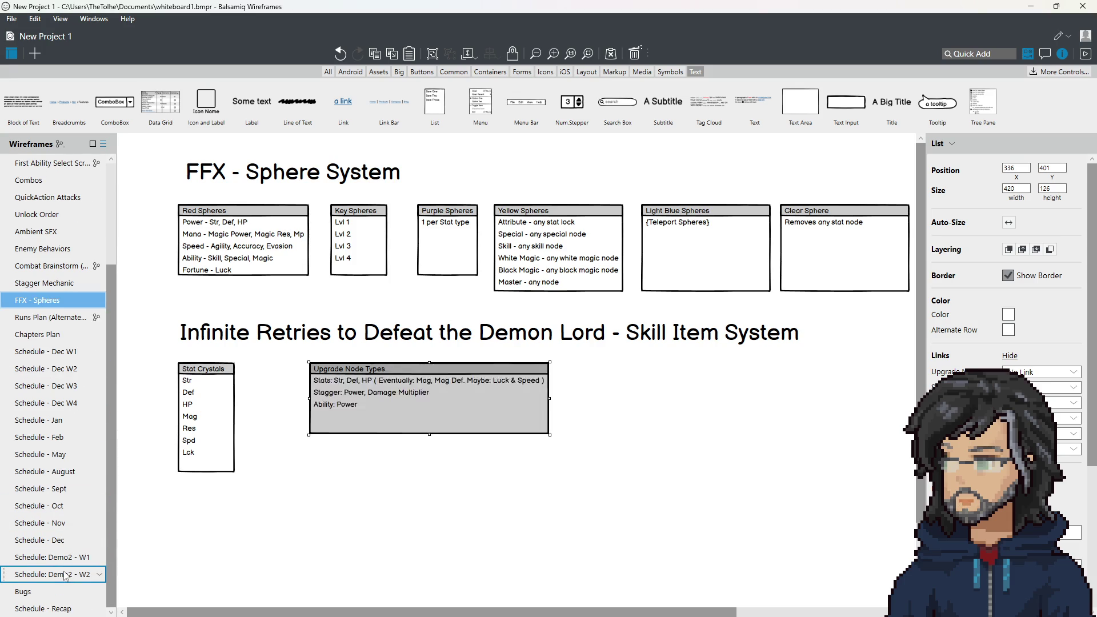
{"action": "left_click", "coordinate": [63, 575]}
{"action": "double_click", "coordinate": [279, 224]}
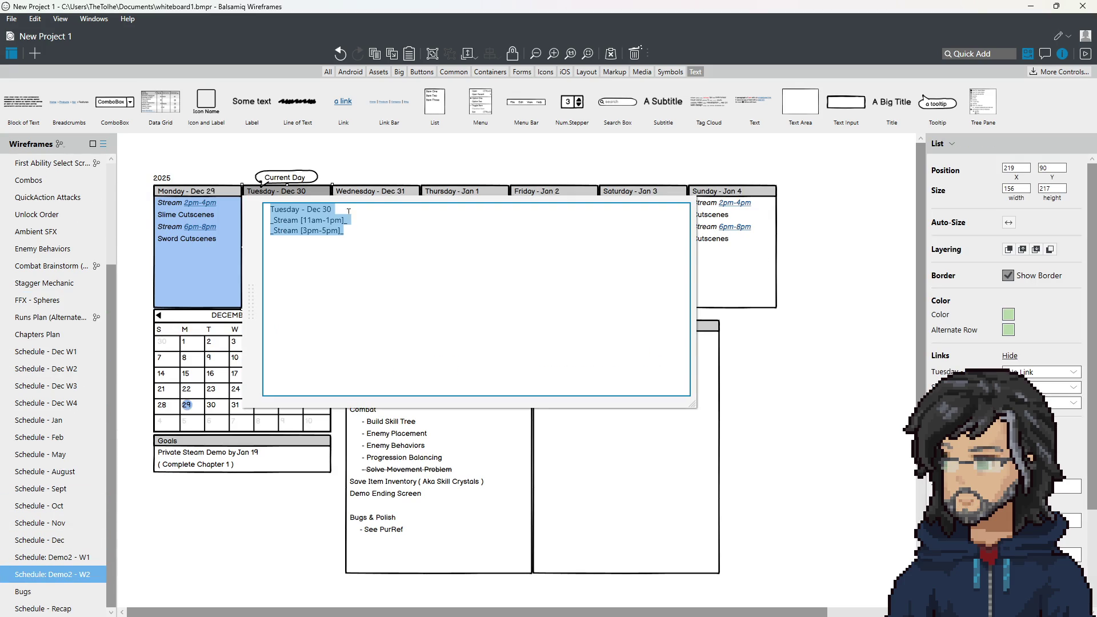
{"action": "left_click", "coordinate": [385, 222]}
{"action": "key", "text": "Return"}
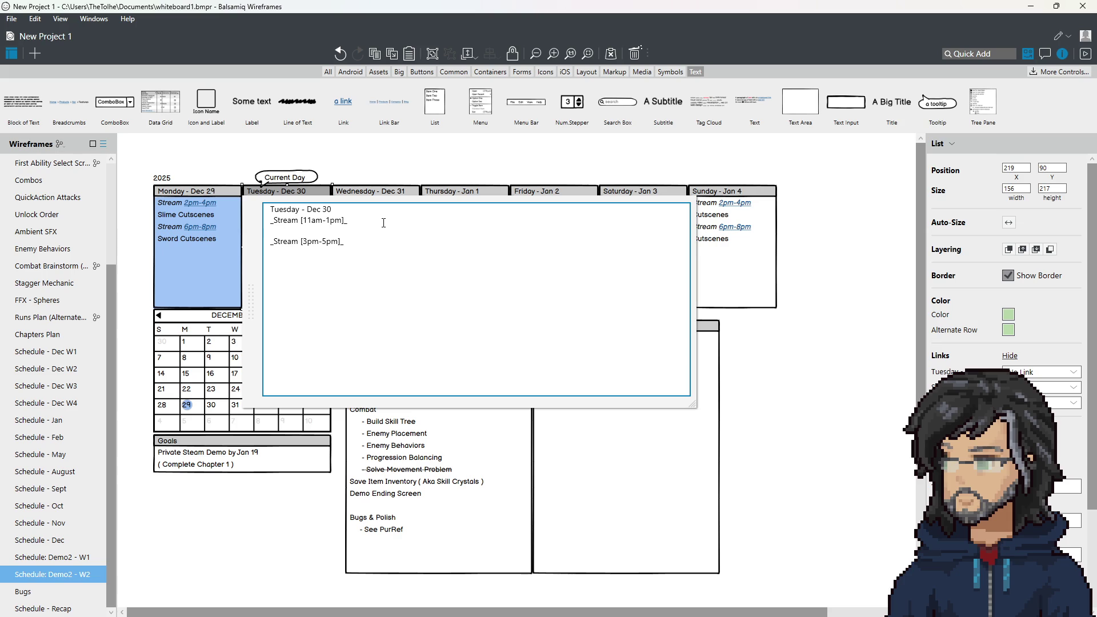
{"action": "type", "text": "Progression Tunin"}
{"action": "type", "text": "g"}
{"action": "key", "text": "Return"}
{"action": "left_click", "coordinate": [799, 340]}
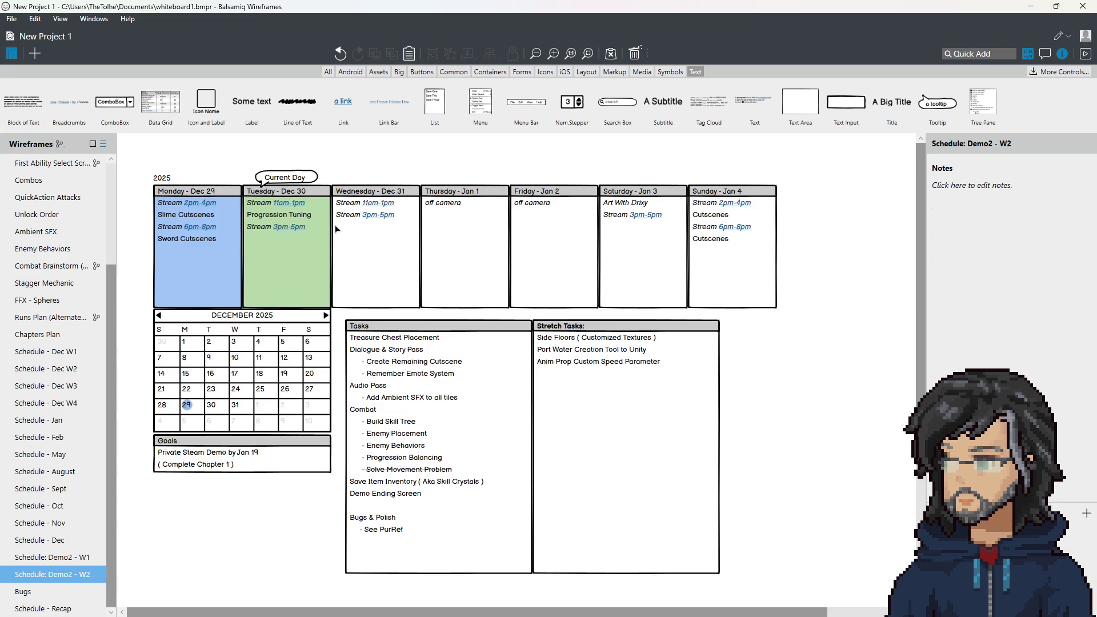
{"action": "left_click", "coordinate": [394, 354]}
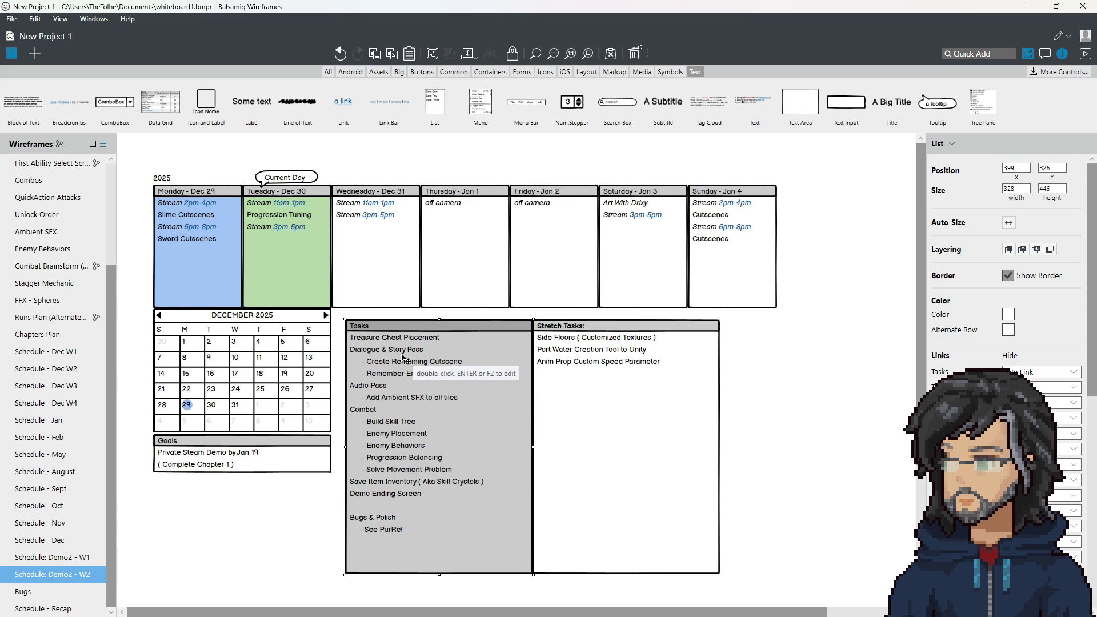
{"action": "left_click", "coordinate": [320, 240]}
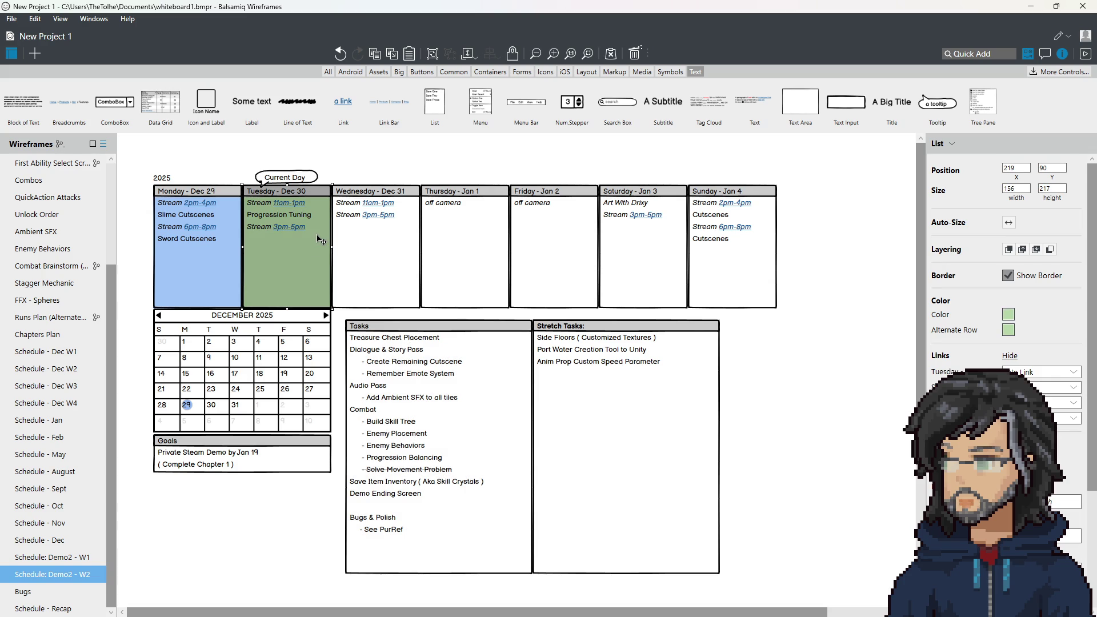
Delete the 3pm-5pm stream line from the Tuesday - Dec 30 list
{"action": "double_click", "coordinate": [320, 239]}
{"action": "left_click_drag", "start_coordinate": [364, 248], "coordinate": [364, 234]}
{"action": "key", "text": "BackSpace"}
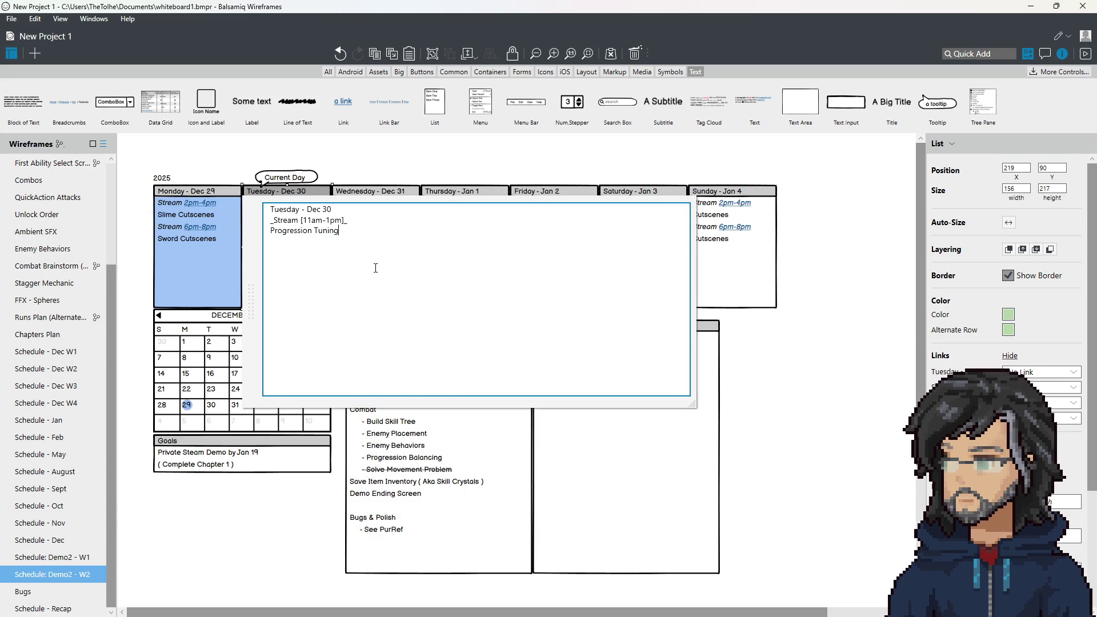
{"action": "key", "text": "ctrl+Return"}
Add Thursday's '_off camera_' entry as a new Tuesday line after Progression Tuning
{"action": "left_click", "coordinate": [503, 222]}
{"action": "double_click", "coordinate": [502, 223]}
{"action": "left_click", "coordinate": [506, 224]}
{"action": "left_click_drag", "start_coordinate": [506, 224], "coordinate": [512, 212]}
{"action": "double_click", "coordinate": [287, 238]}
{"action": "left_click", "coordinate": [361, 233]}
{"action": "key", "text": "Return"}
{"action": "type", "text": "_off camera_"}
{"action": "left_click", "coordinate": [845, 337]}
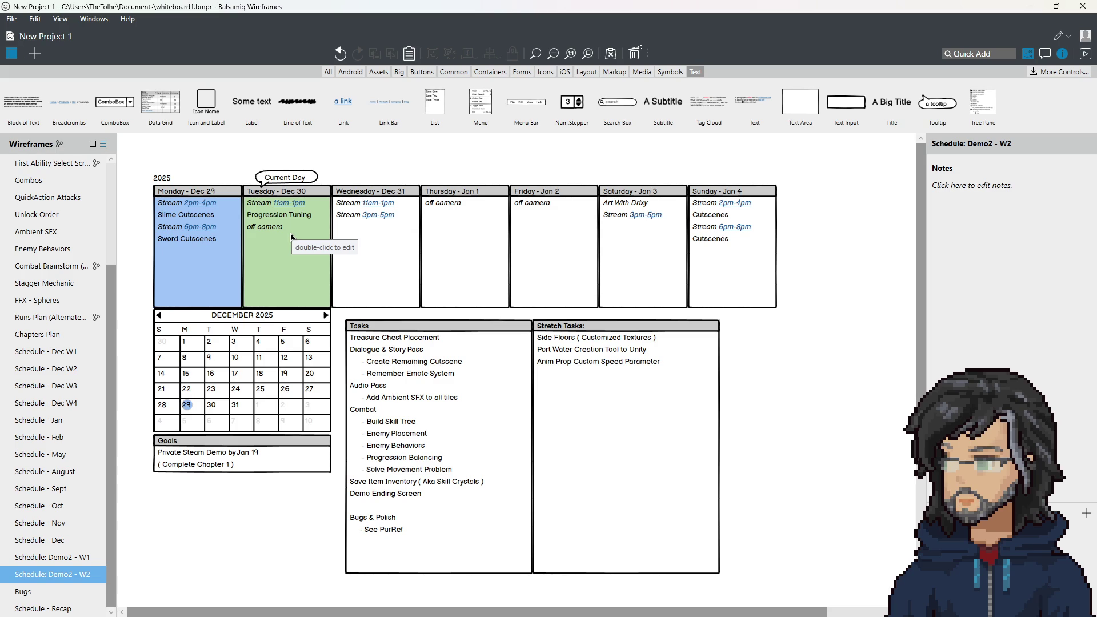
{"action": "left_click", "coordinate": [381, 230]}
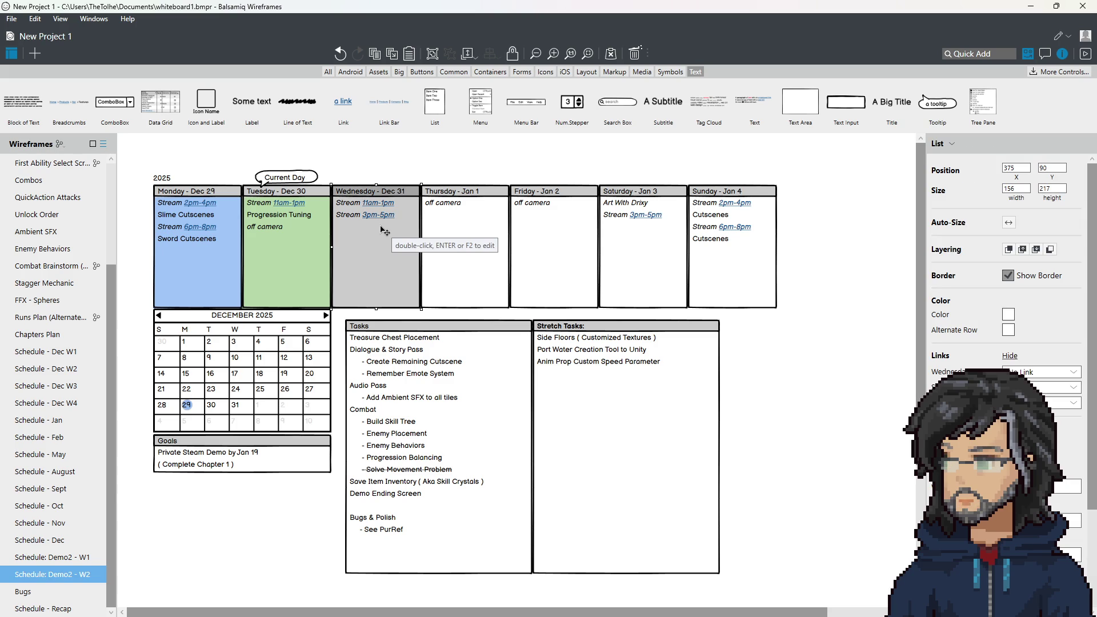
{"action": "left_click", "coordinate": [278, 258]}
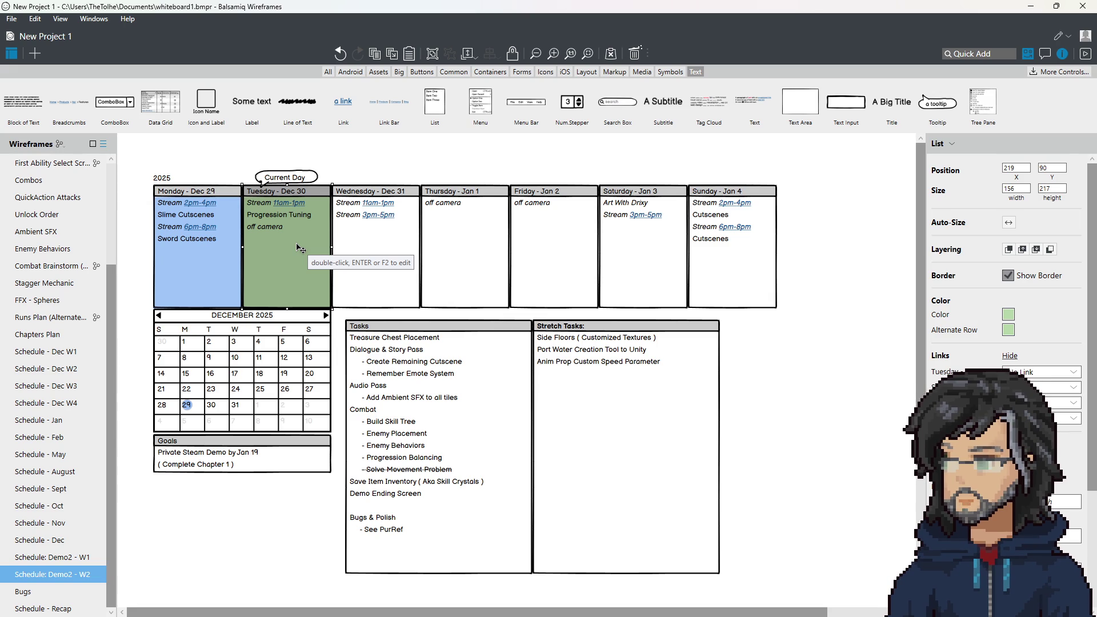
{"action": "double_click", "coordinate": [309, 246]}
Add 'Document Flow for Chapter 1' as a new Tuesday line after off camera
{"action": "left_click", "coordinate": [331, 243]}
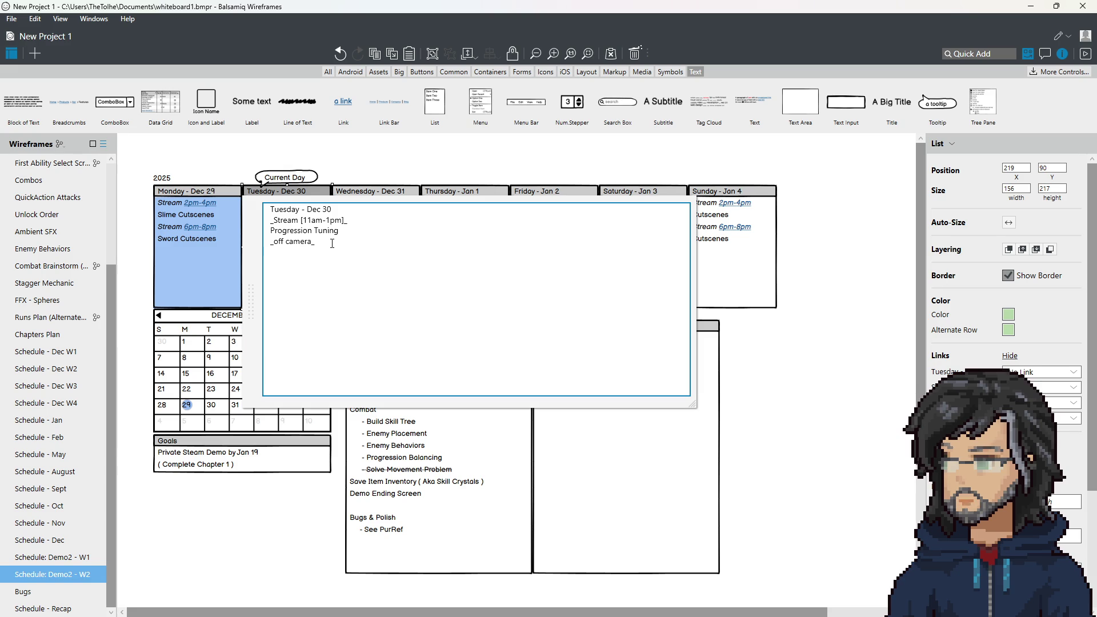
{"action": "type", "text": "Plan for"}
{"action": "key", "text": "BackSpace"}
{"action": "key", "text": "BackSpace"}
{"action": "key", "text": "BackSpace"}
{"action": "type", "text": "Document"}
{"action": "type", "text": " Fl"}
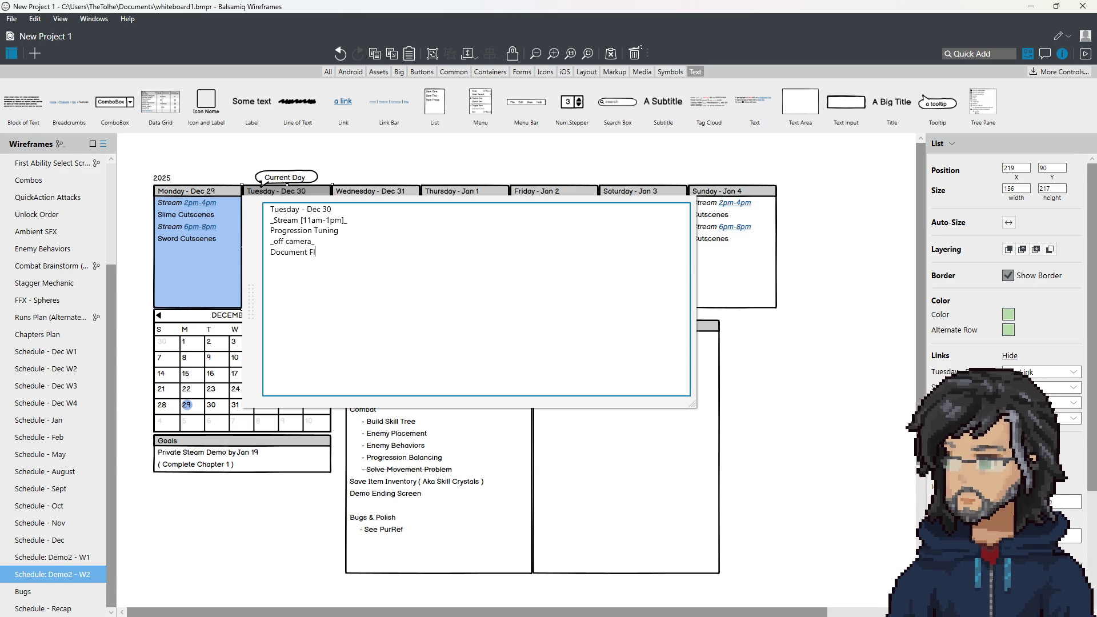
{"action": "type", "text": "ow for Chapter 1"}
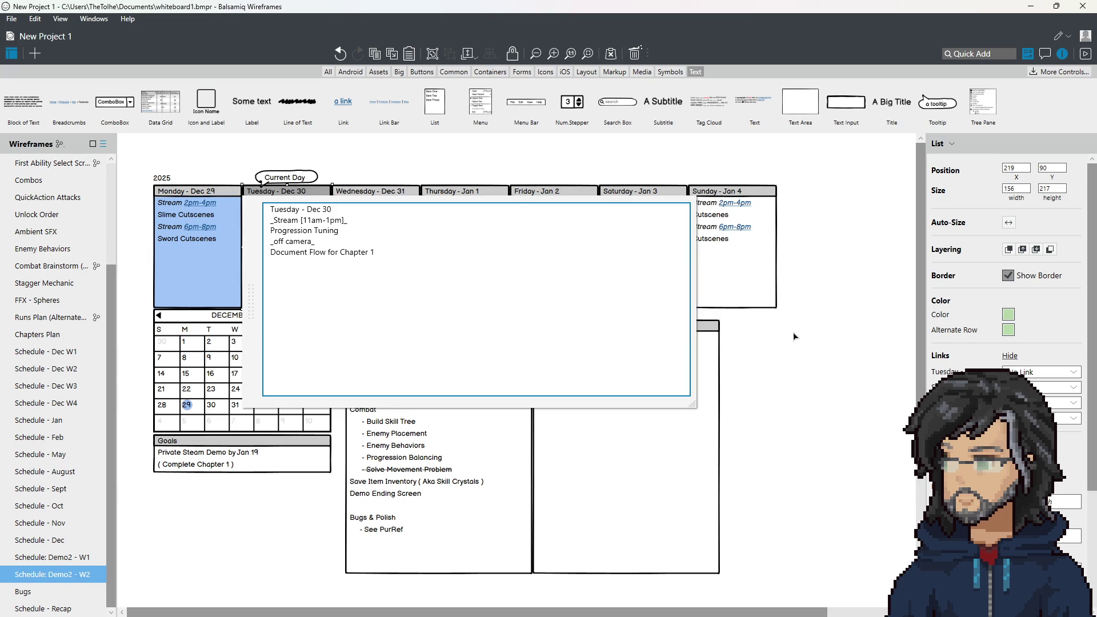
{"action": "key", "text": "ctrl+Return"}
{"action": "key", "text": "Escape"}
Wrap 'Chapter 1' onto its own line and realign the Tuesday list with its column
{"action": "double_click", "coordinate": [319, 250]}
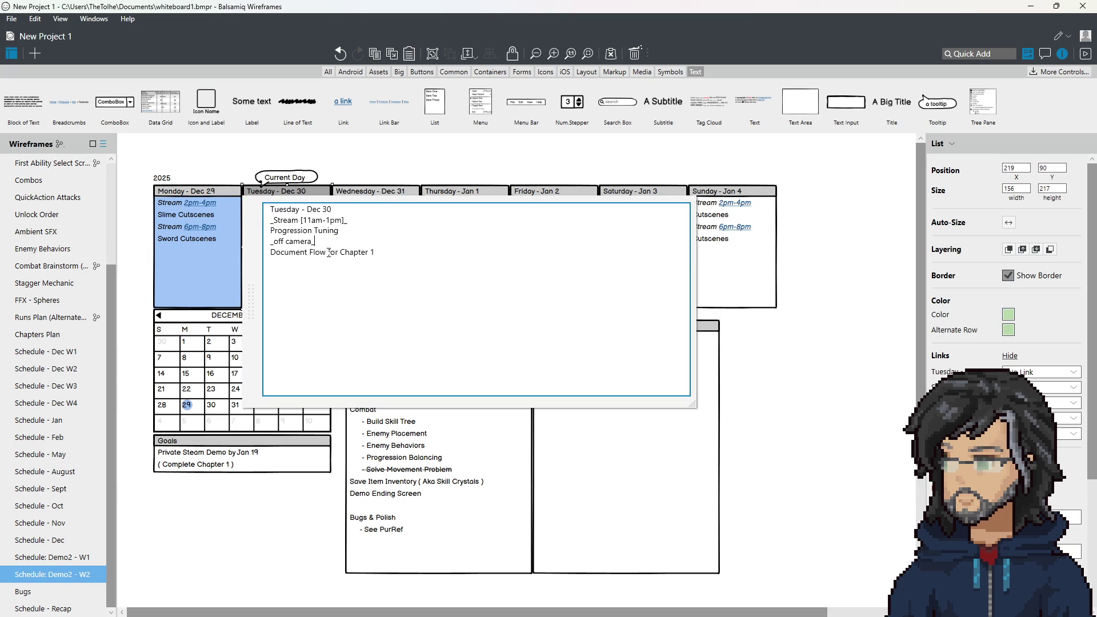
{"action": "key", "text": "Return"}
{"action": "key", "text": "ctrl+Return"}
{"action": "key", "text": "Escape"}
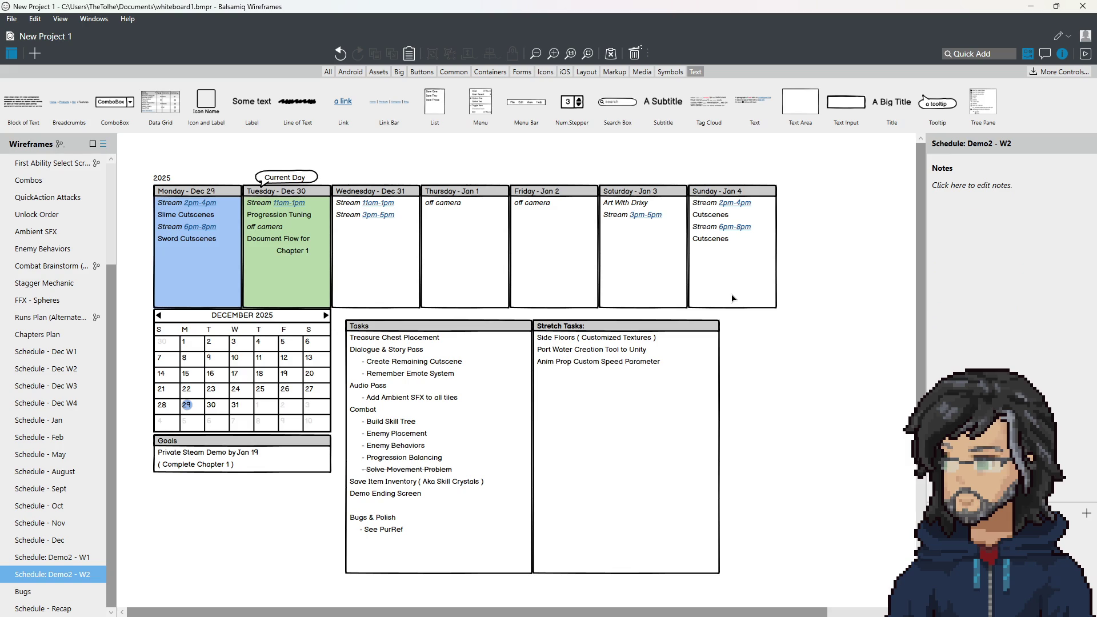
{"action": "double_click", "coordinate": [281, 252]}
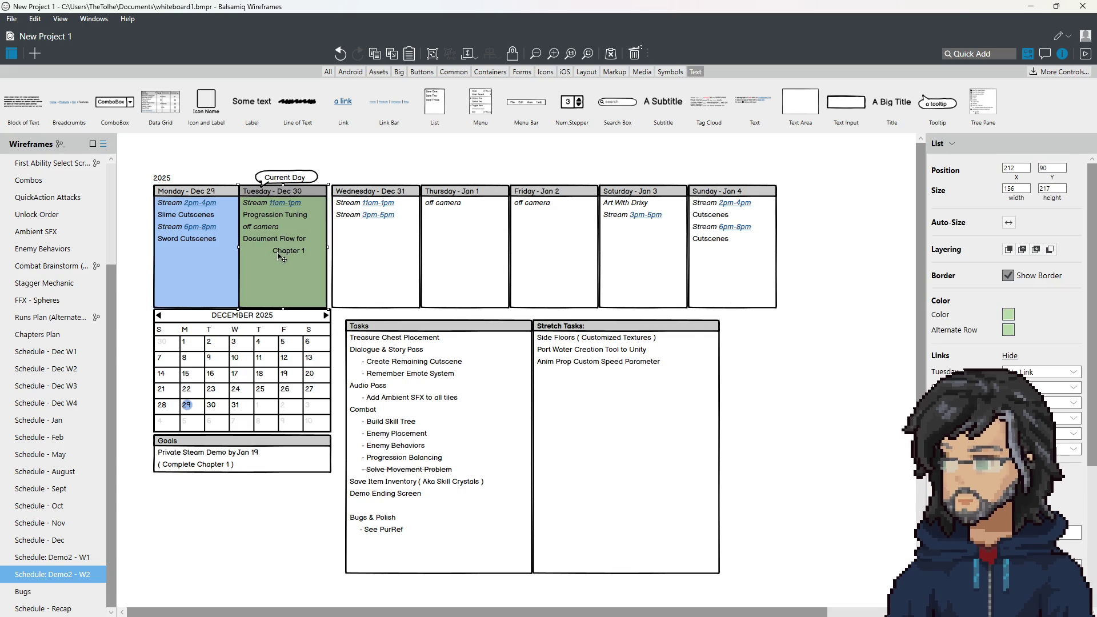
{"action": "key", "text": "ctrl+Return"}
{"action": "left_click_drag", "start_coordinate": [281, 252], "coordinate": [293, 256]}
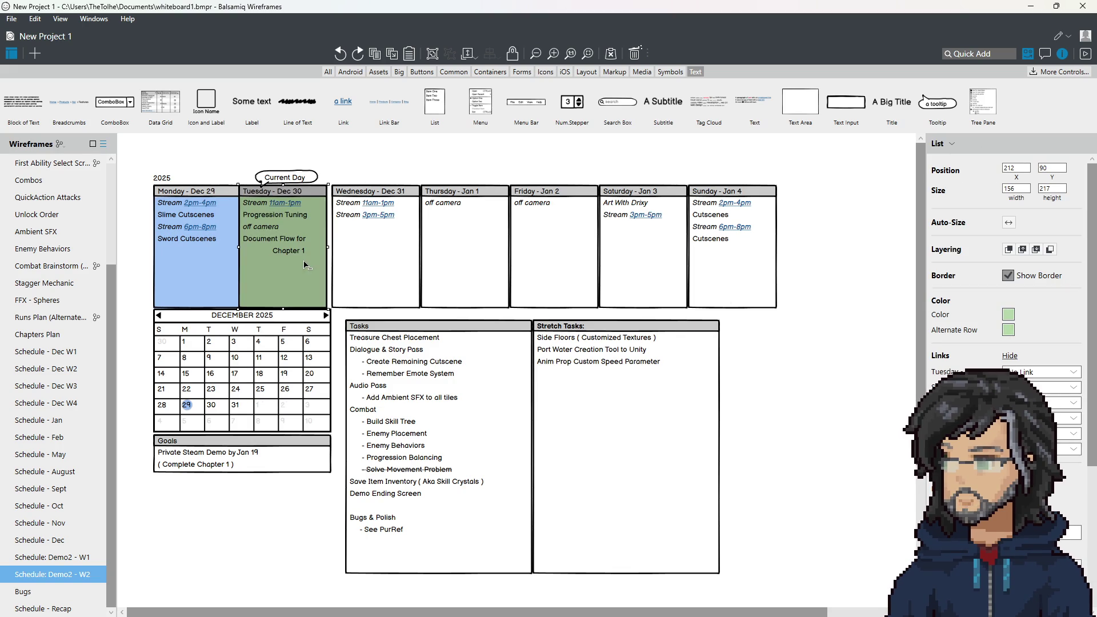
{"action": "double_click", "coordinate": [293, 255]}
{"action": "left_click", "coordinate": [324, 274]}
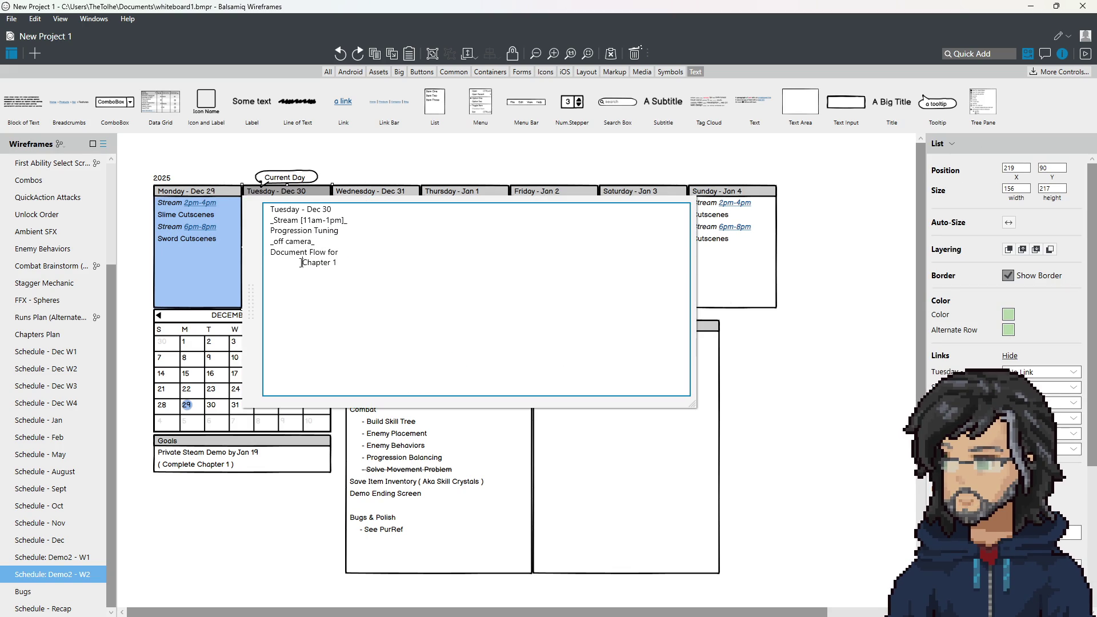